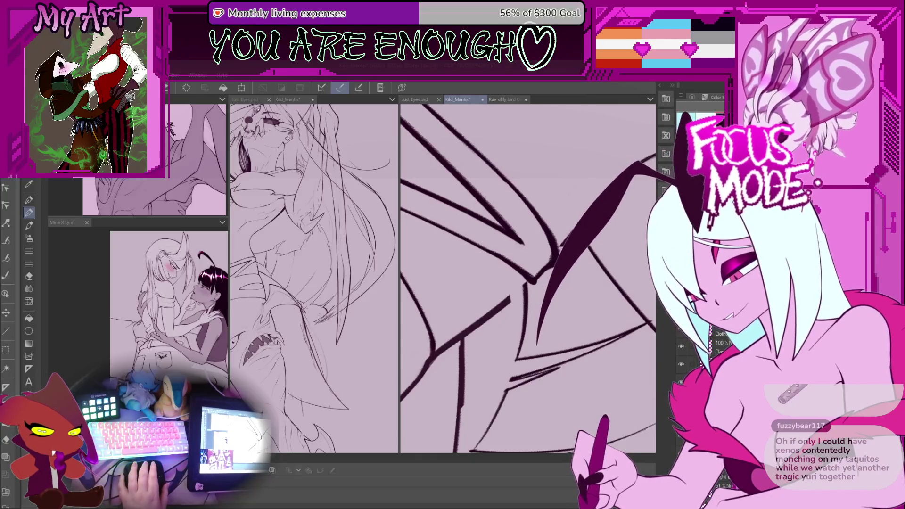
Zoom and pan across the ink strokes, then zoom out until the whole toothed jaw shows
scroll(556, 323, down, 3)
scroll(555, 323, up, 3)
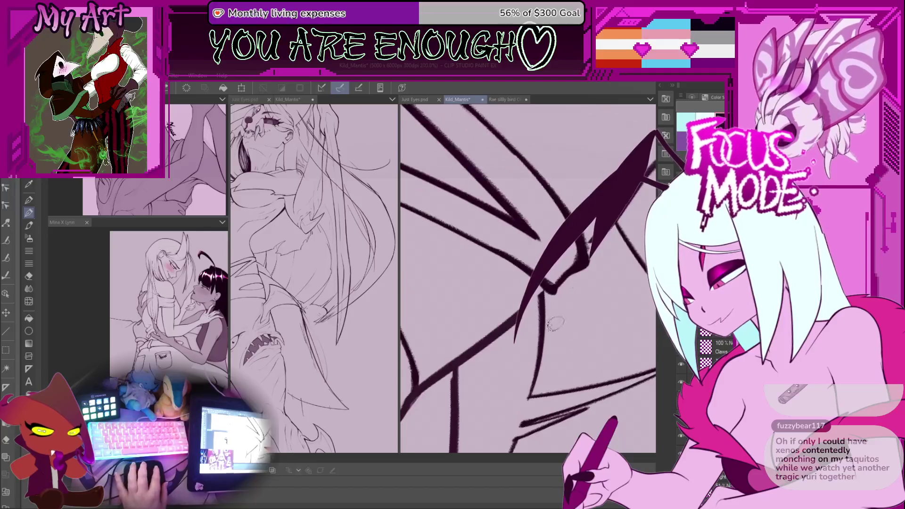
scroll(513, 320, up, 3)
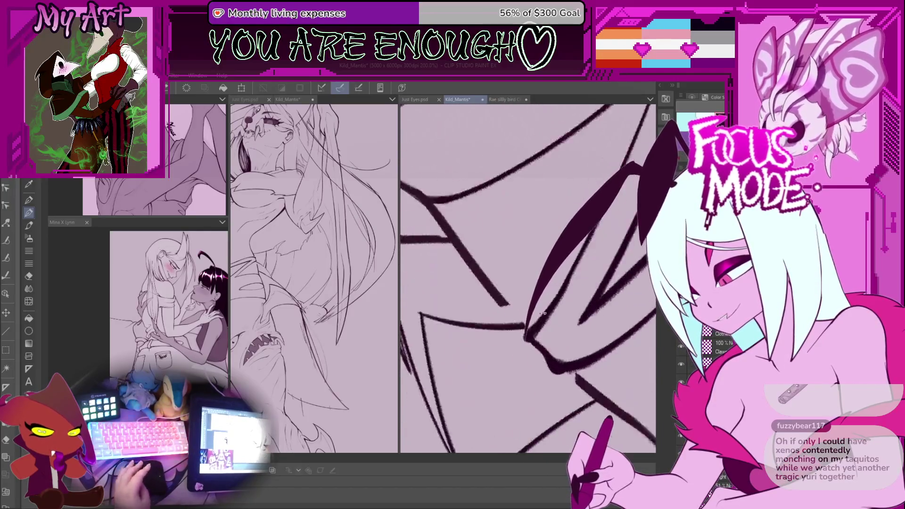
scroll(513, 308, up, 3)
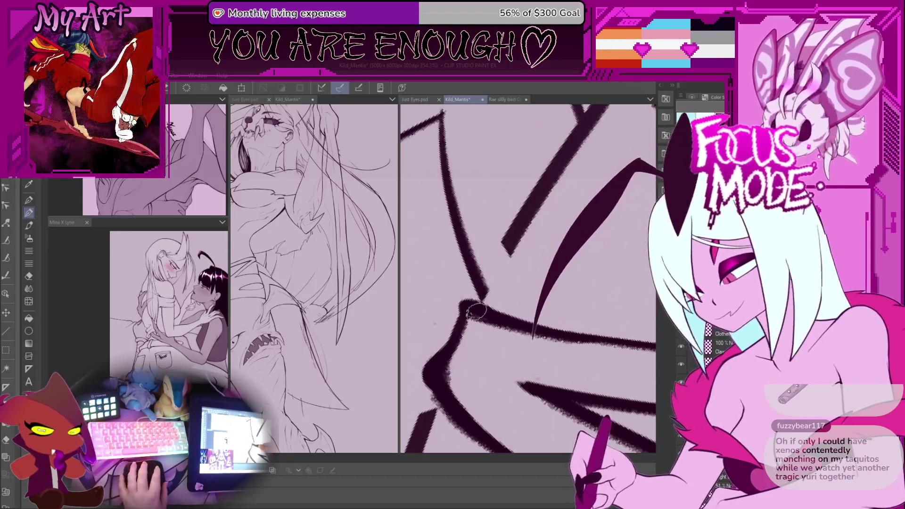
scroll(554, 191, down, 3)
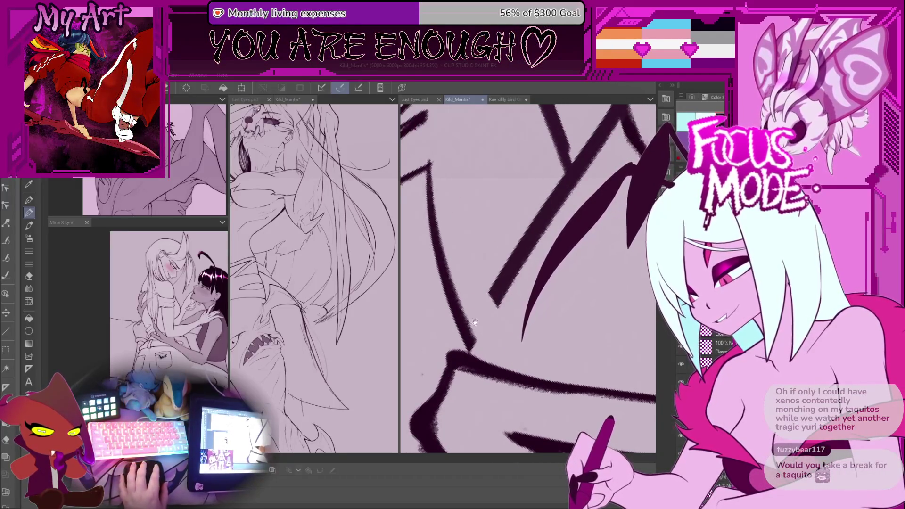
scroll(480, 332, up, 2)
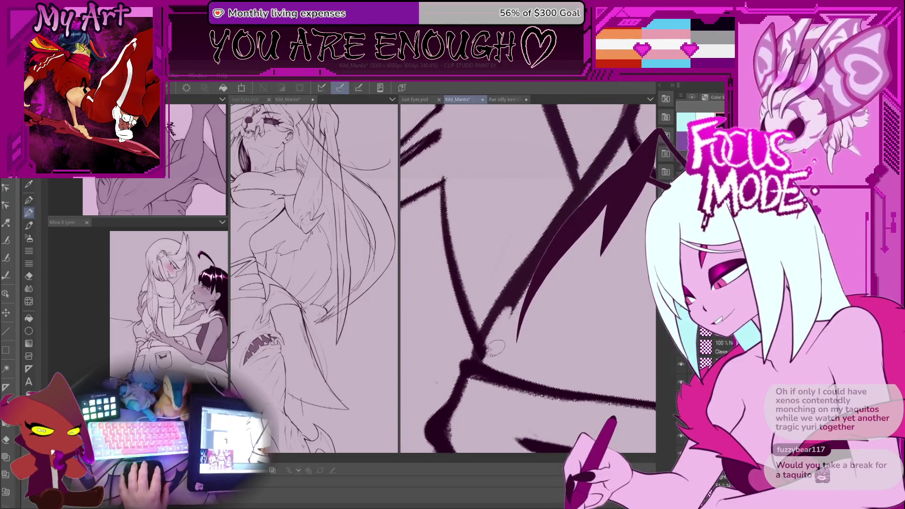
drag(505, 328, 569, 224)
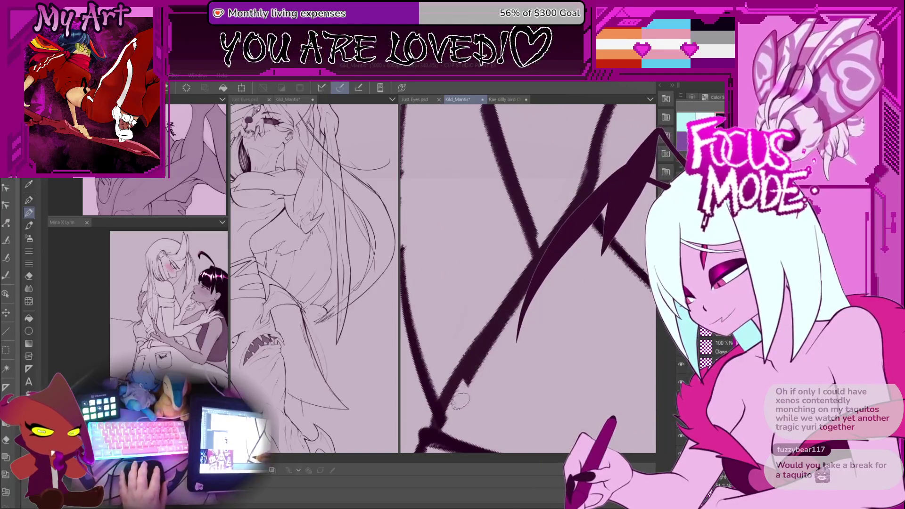
scroll(543, 283, down, 3)
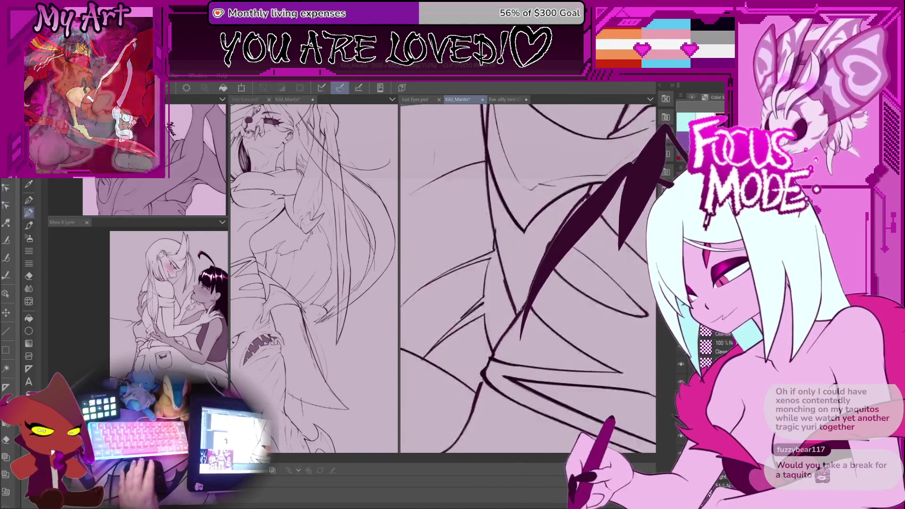
scroll(510, 302, up, 3)
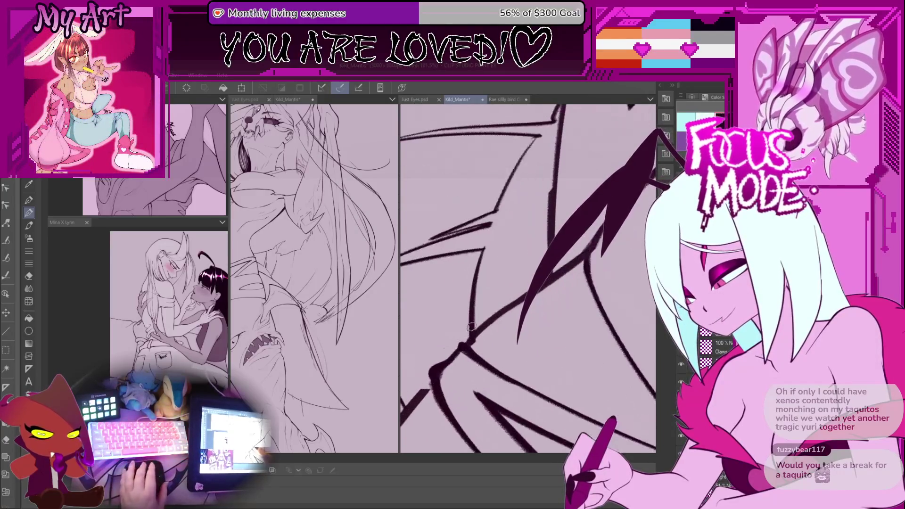
scroll(487, 330, down, 2)
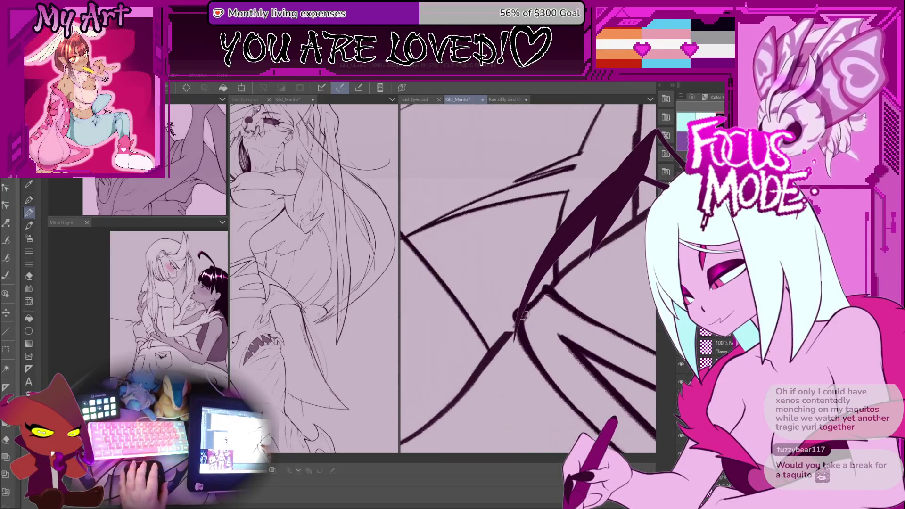
scroll(499, 341, up, 2)
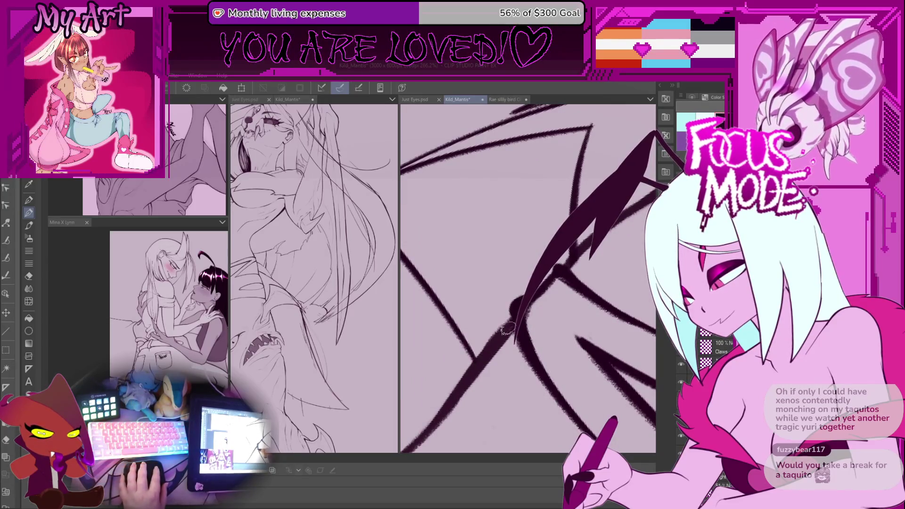
scroll(509, 328, down, 6)
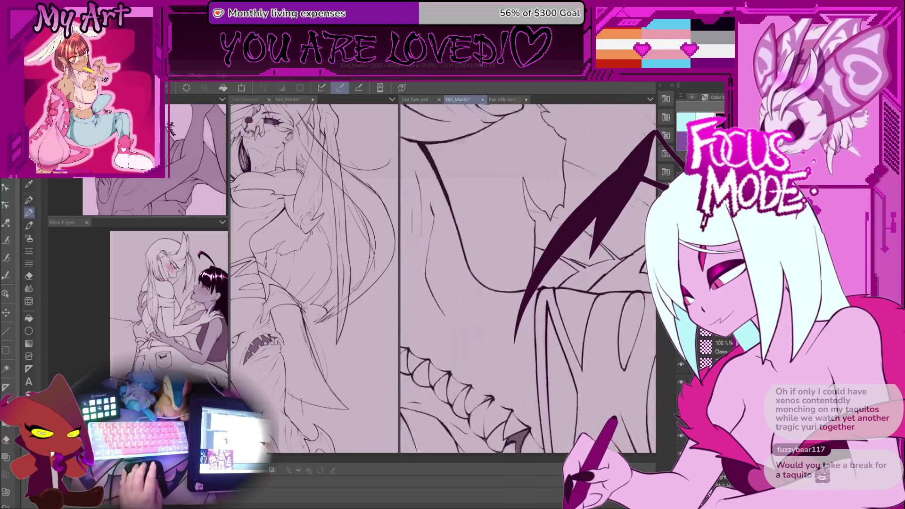
scroll(509, 327, down, 3)
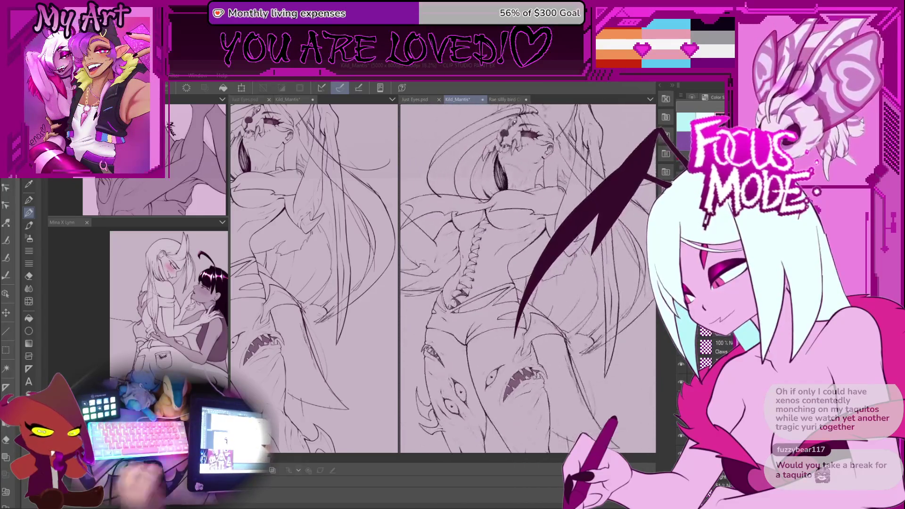
Zoom in and pan along the body onto the fanged shark-head appendage
scroll(528, 361, up, 2)
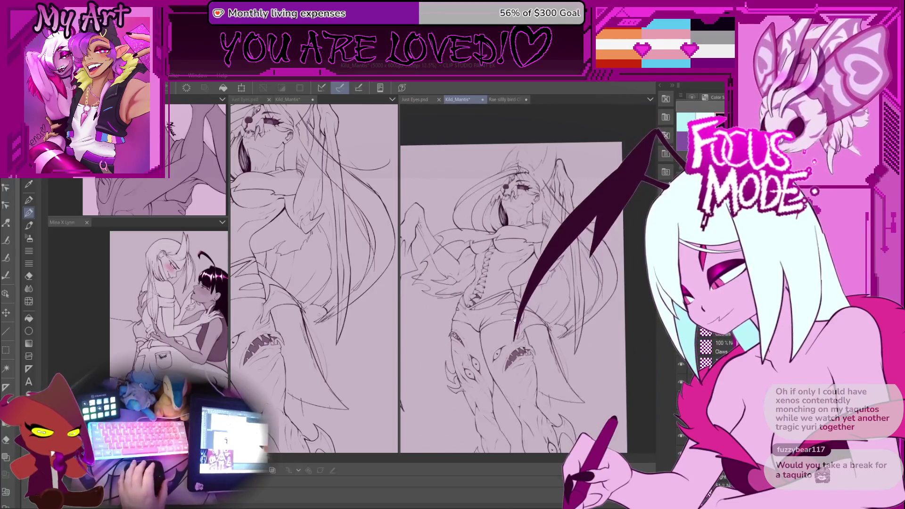
mouse_move(528, 361)
mouse_down()
mouse_move(533, 334)
mouse_move(518, 325)
mouse_move(538, 359)
mouse_move(535, 344)
mouse_move(532, 353)
mouse_move(514, 289)
mouse_up()
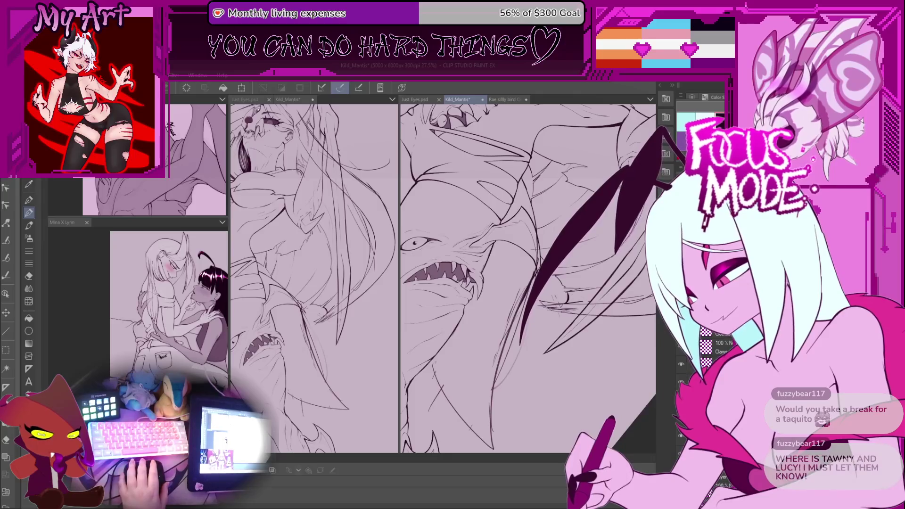
Angle the view from the shark head onto the wing and ink the wing's linework
mouse_move(547, 394)
mouse_down()
mouse_move(544, 379)
mouse_move(550, 399)
mouse_up()
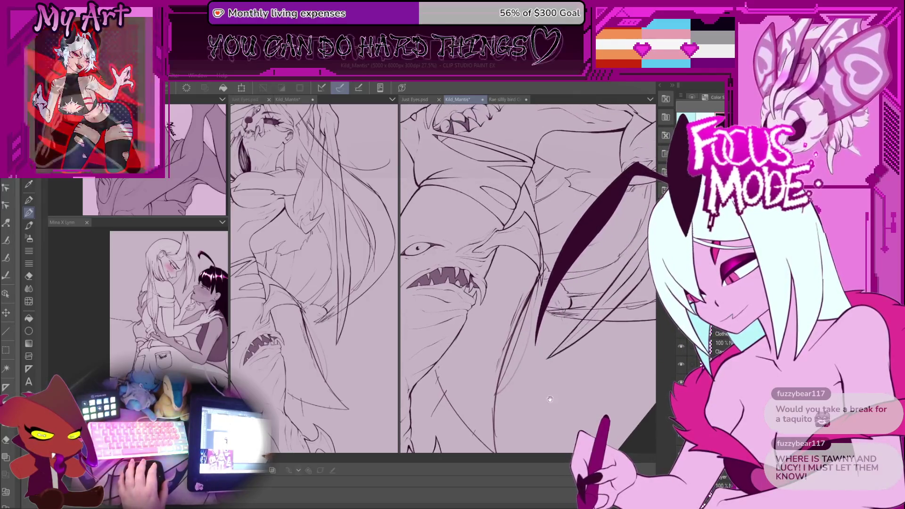
scroll(550, 399, up, 5)
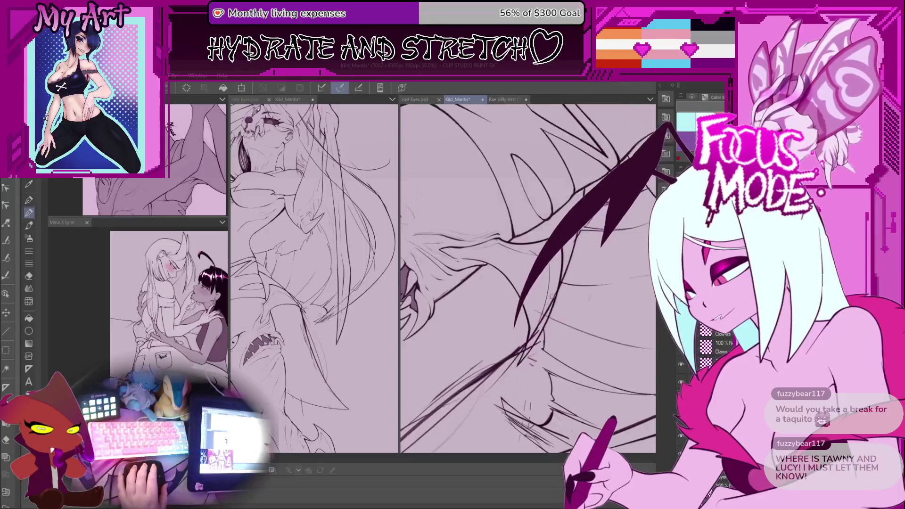
mouse_move(552, 297)
mouse_down()
mouse_move(528, 264)
mouse_move(510, 302)
mouse_move(491, 283)
mouse_move(452, 318)
mouse_up()
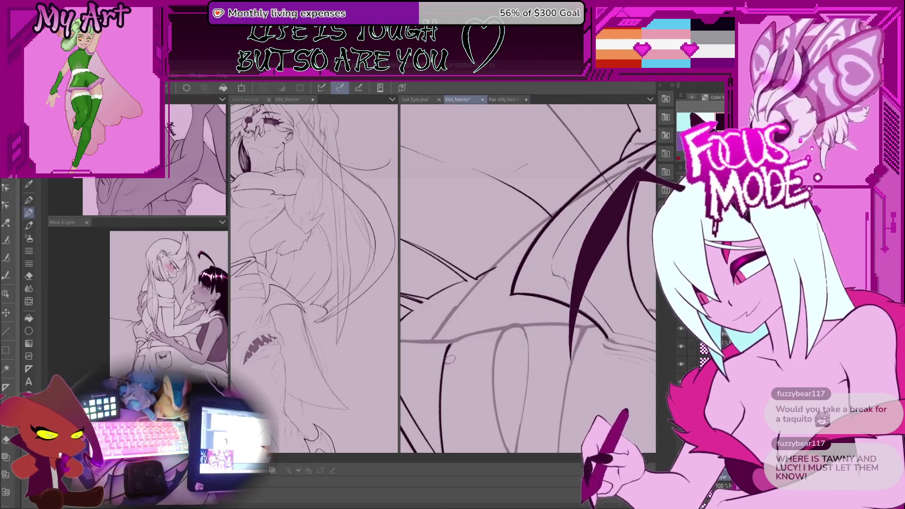
mouse_move(469, 387)
mouse_down()
mouse_move(556, 302)
mouse_move(571, 307)
mouse_up()
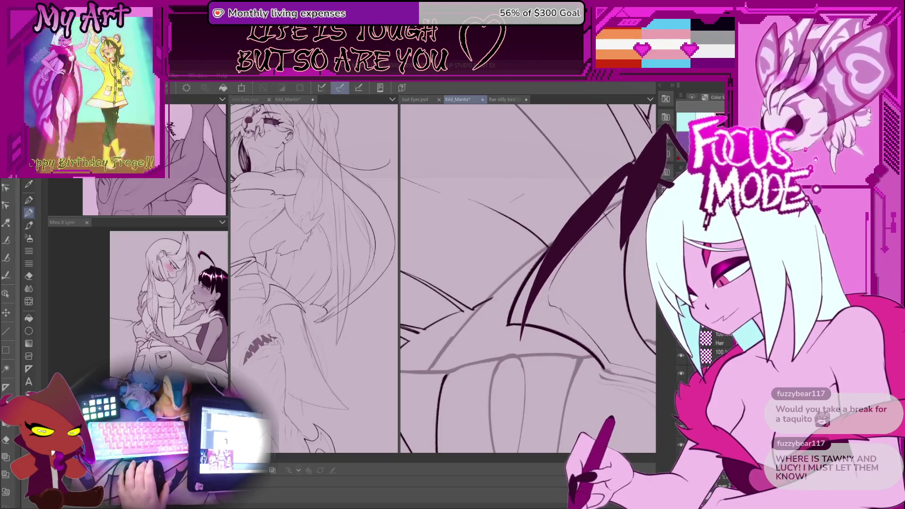
mouse_move(415, 330)
mouse_down()
mouse_move(434, 349)
mouse_move(469, 325)
mouse_up()
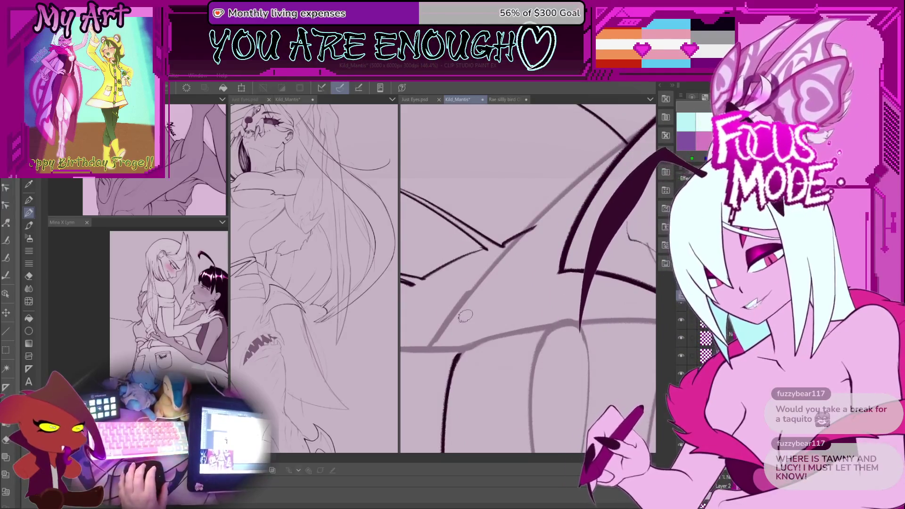
drag(465, 316, 450, 336)
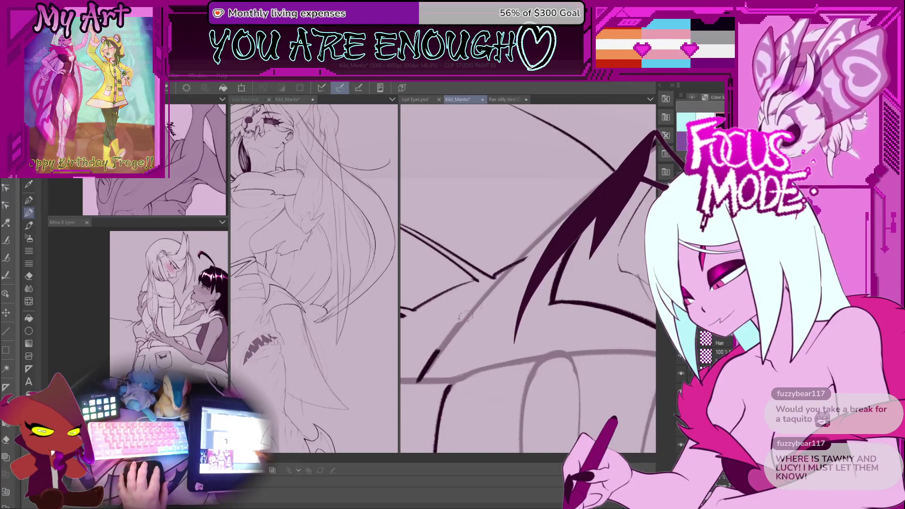
mouse_move(422, 379)
mouse_down()
mouse_move(451, 379)
mouse_move(449, 392)
mouse_up()
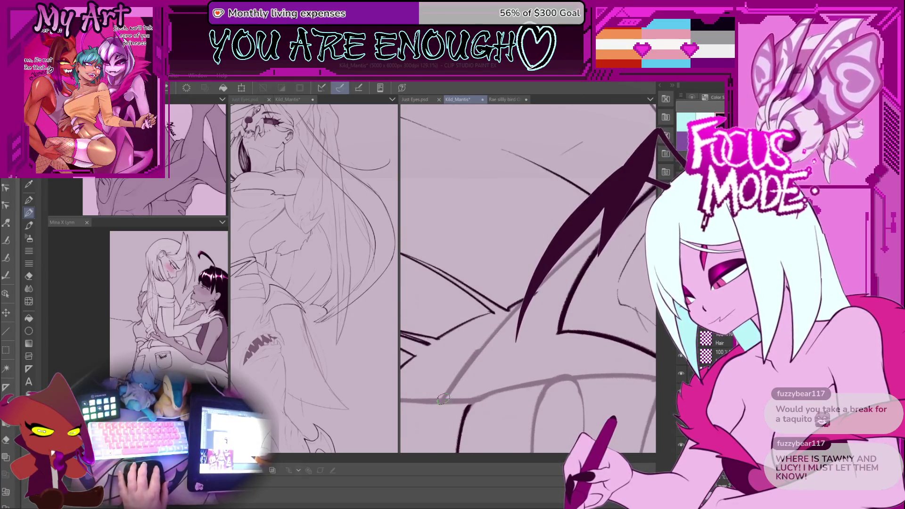
Undo a wing stroke to redraw it straighter, then undo an unwanted thick stroke
key(ctrl+z)
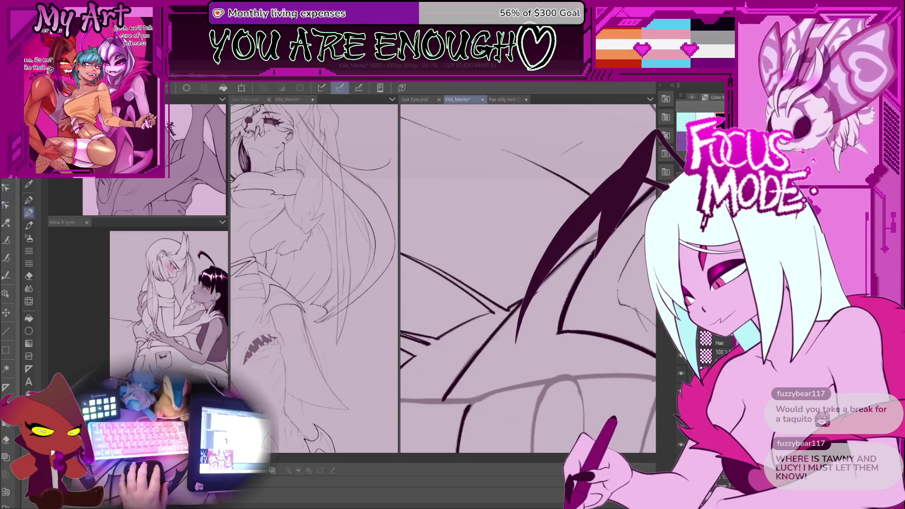
drag(452, 391, 430, 384)
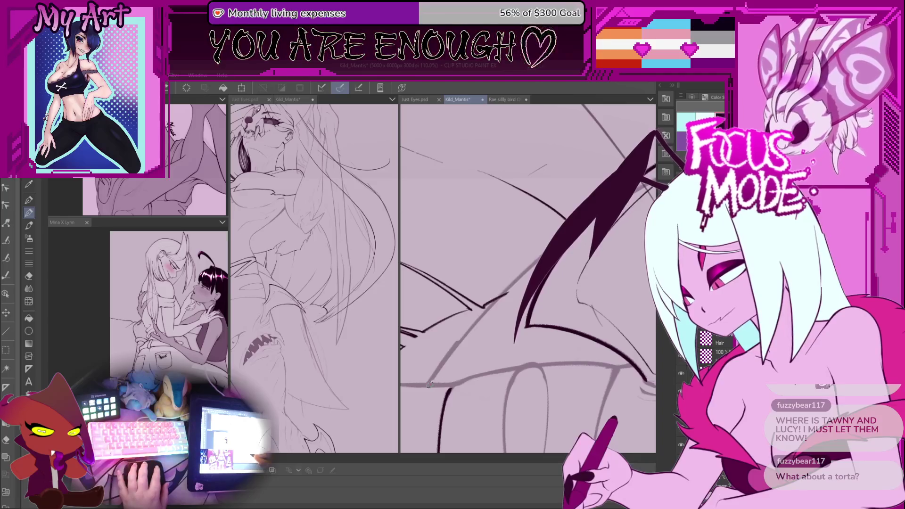
key(ctrl+z)
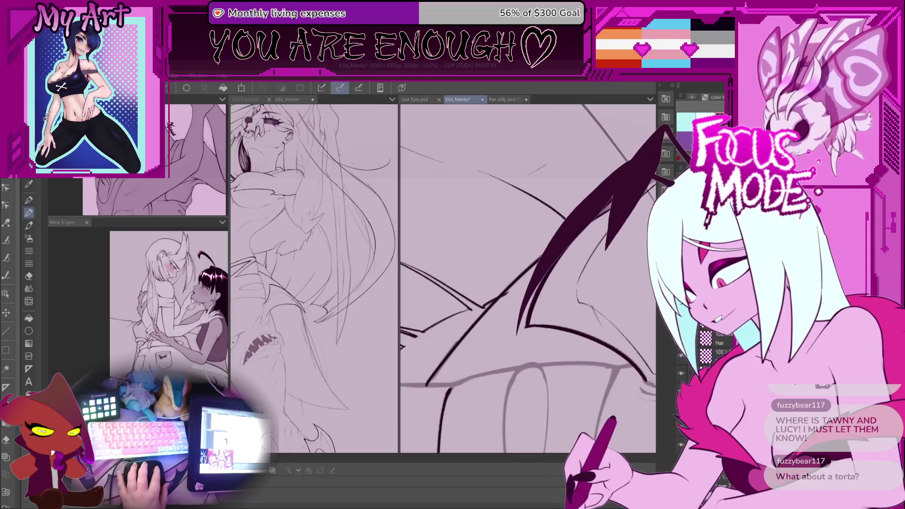
Zoom in on the wing to bring it up close
scroll(445, 360, down, 8)
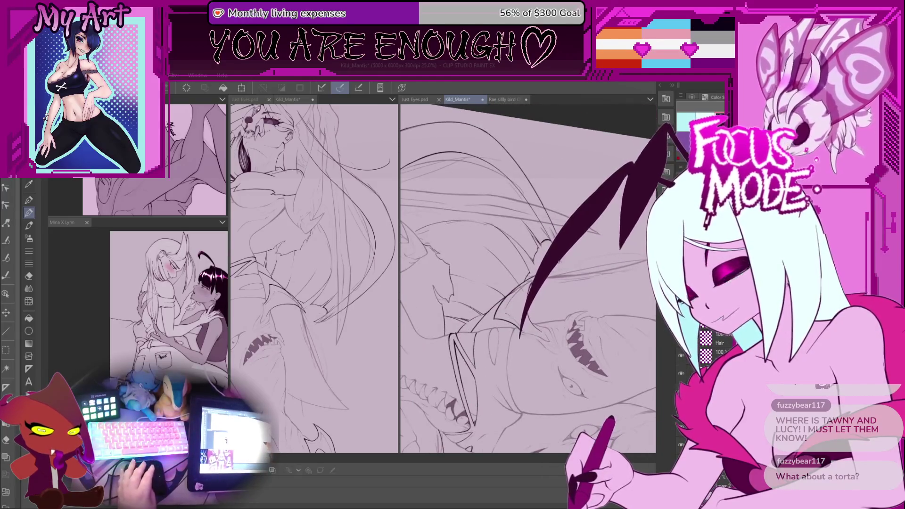
scroll(495, 306, up, 5)
scroll(496, 313, up, 4)
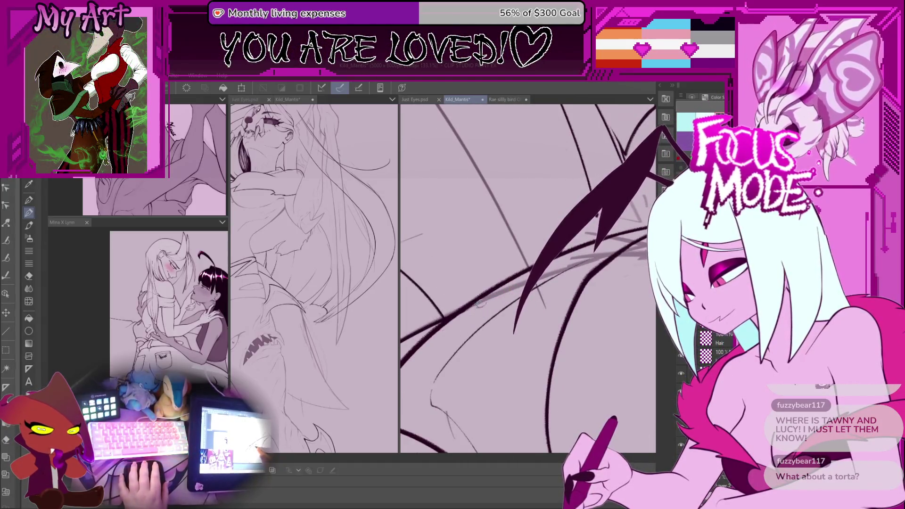
scroll(480, 304, down, 3)
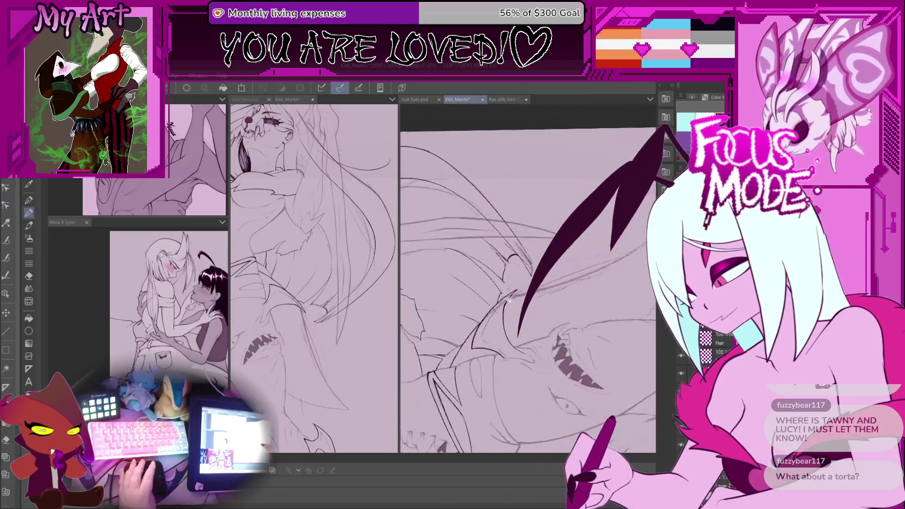
scroll(510, 302, up, 2)
scroll(500, 300, up, 1)
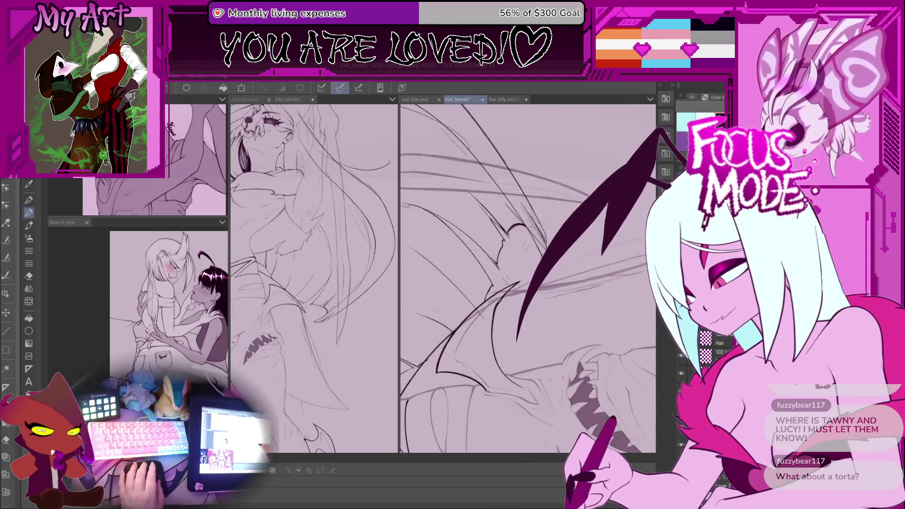
Tilt the view to angle the wing and extend the dark wing line downward
drag(499, 299, 481, 293)
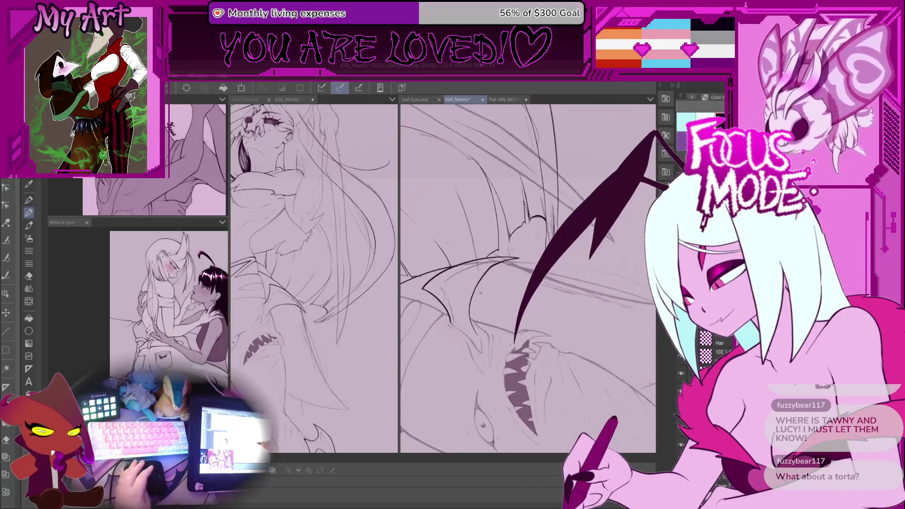
scroll(471, 288, up, 3)
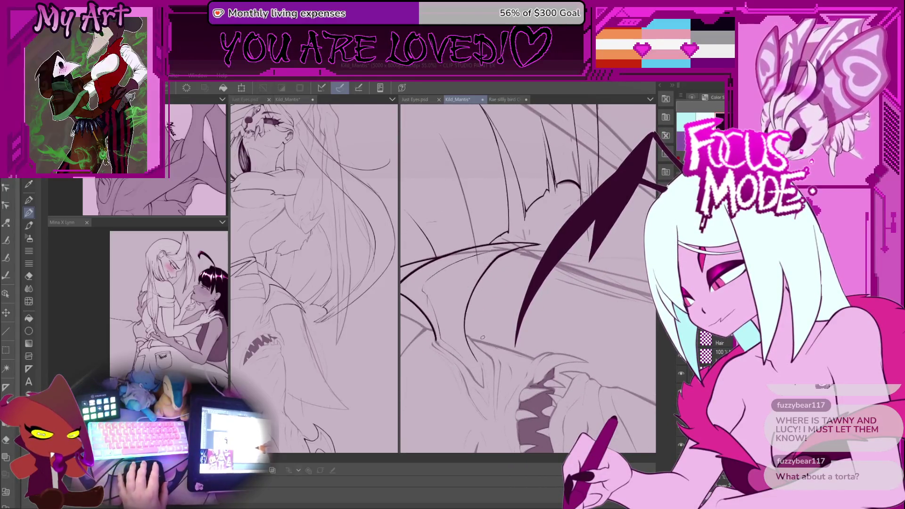
scroll(479, 340, down, 2)
scroll(513, 350, up, 2)
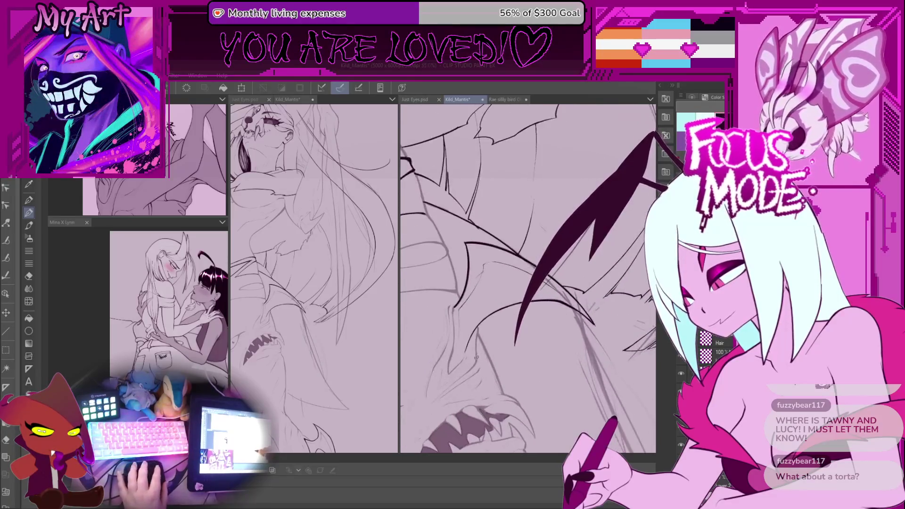
scroll(496, 341, down, 1)
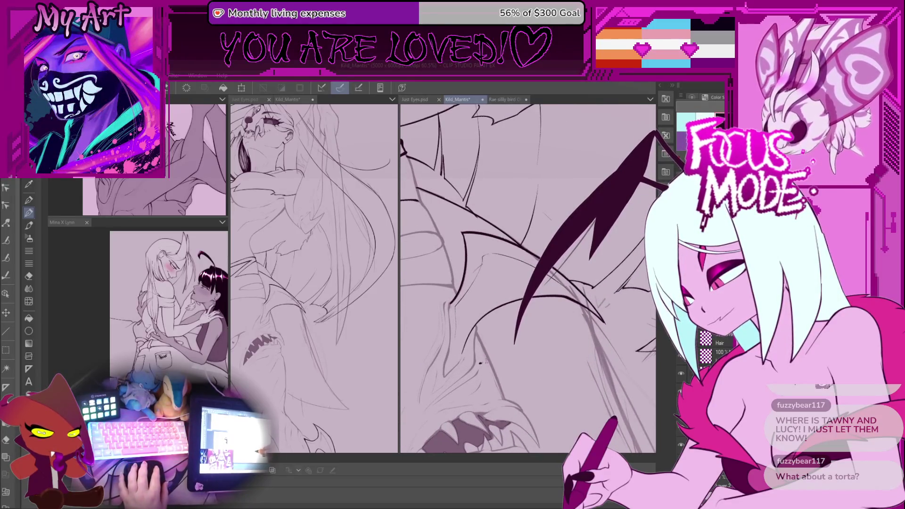
scroll(523, 344, up, 2)
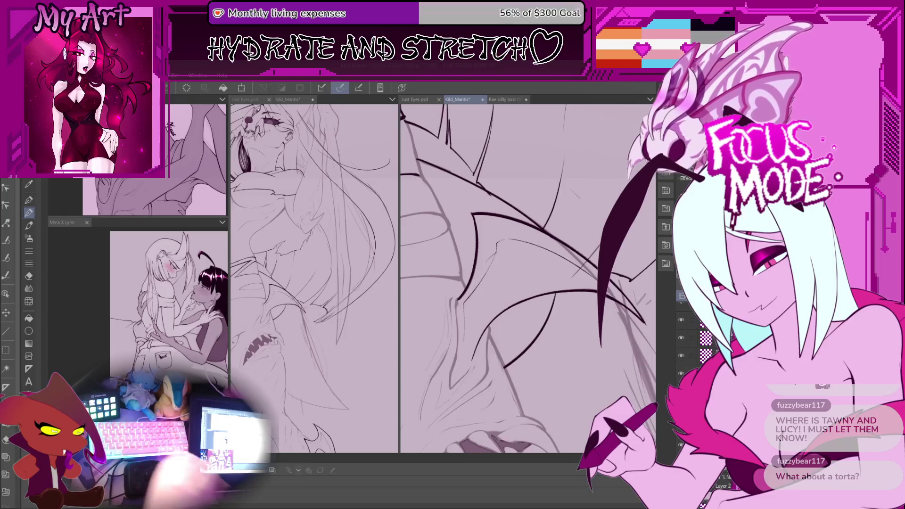
drag(516, 349, 521, 376)
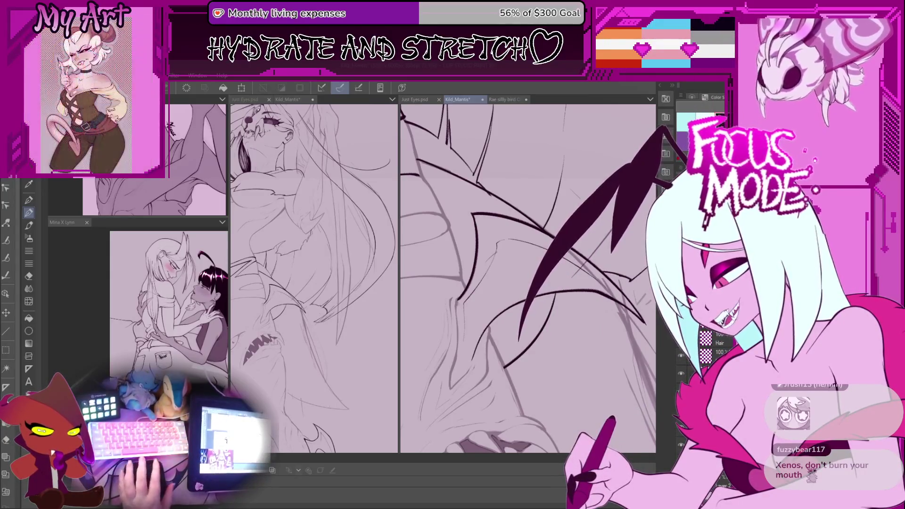
Continue the dark wing-membrane line downward over the sketch, then zoom out
scroll(603, 335, down, 2)
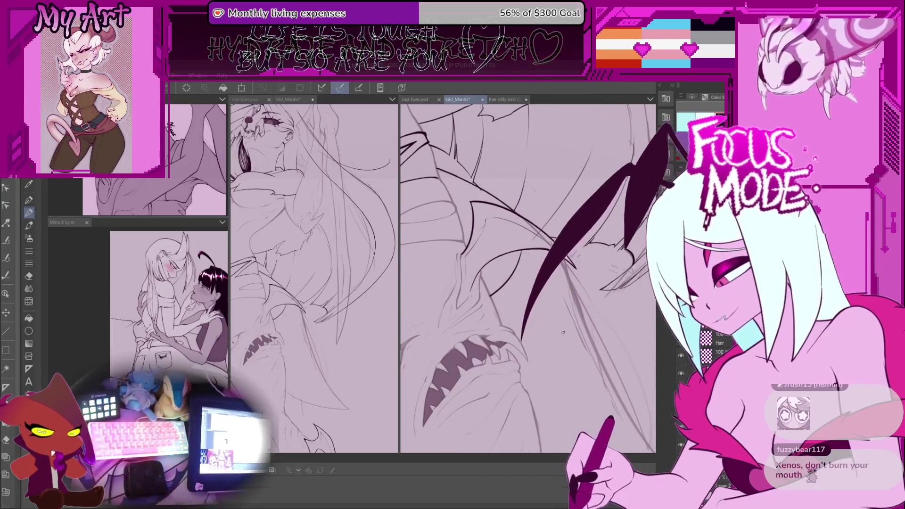
Rotate the view clockwise, undo the last short stroke, and turn the teeth upward
scroll(605, 298, down, 3)
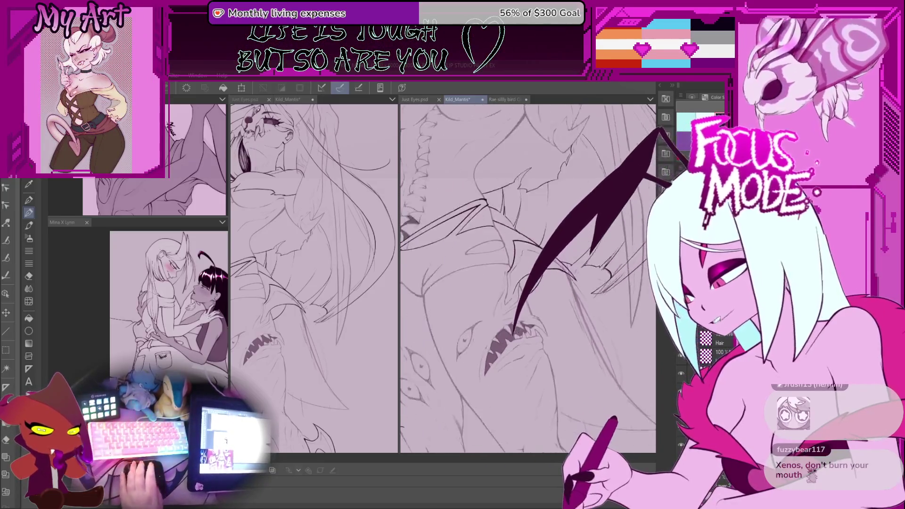
scroll(518, 283, up, 2)
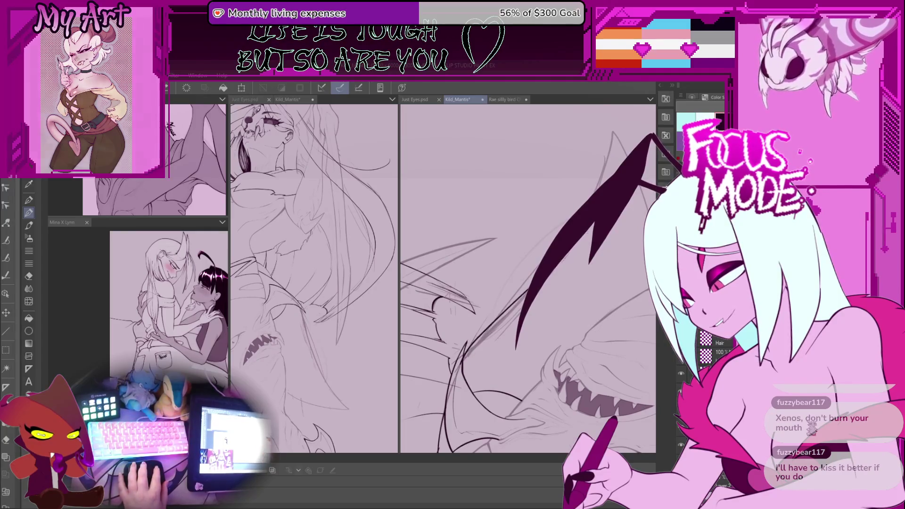
mouse_move(519, 306)
mouse_down()
mouse_move(538, 269)
mouse_move(443, 339)
mouse_up()
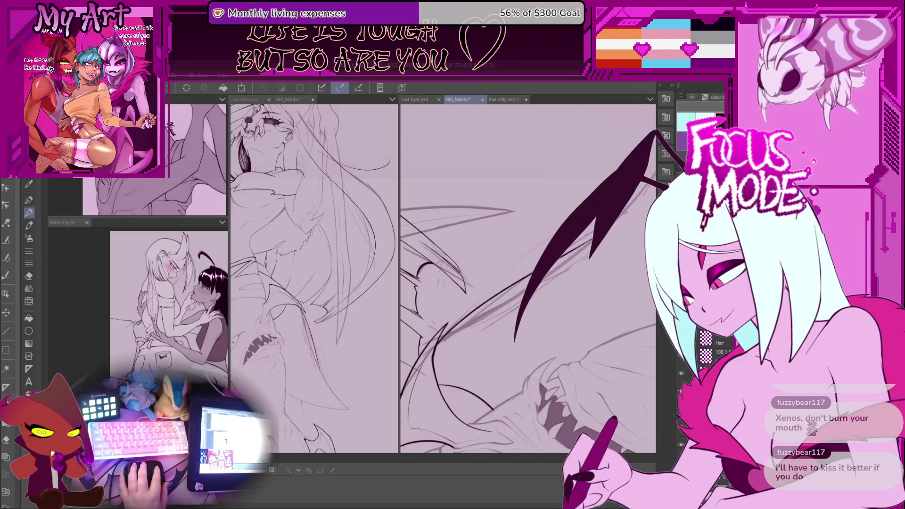
key(ctrl+z)
key(ctrl+z)
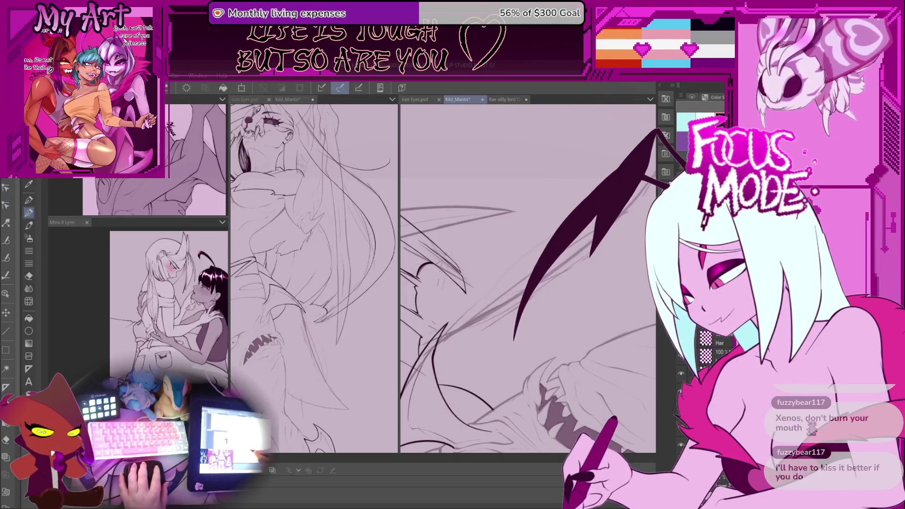
mouse_move(528, 283)
mouse_down()
mouse_move(472, 246)
mouse_move(443, 212)
mouse_up()
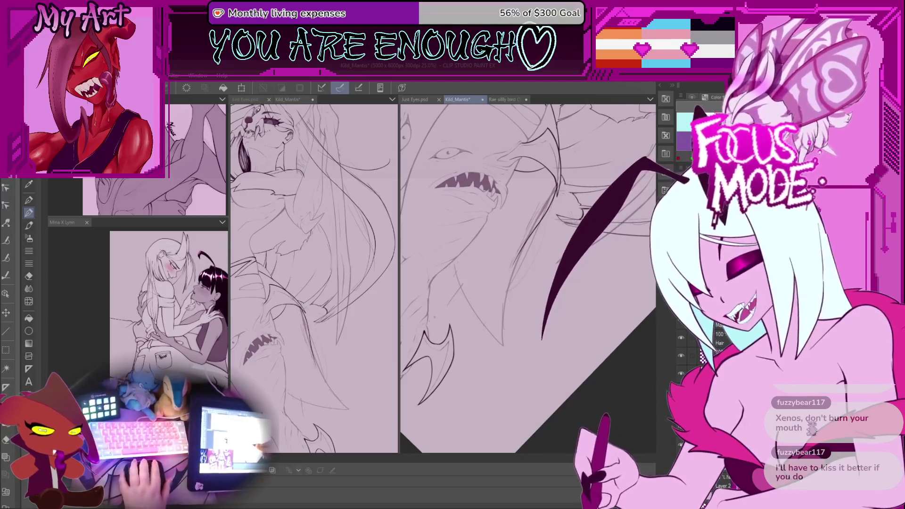
Rotate the view about 30° clockwise and try several edge ink lines, undoing each
drag(481, 292, 430, 353)
scroll(430, 353, up, 4)
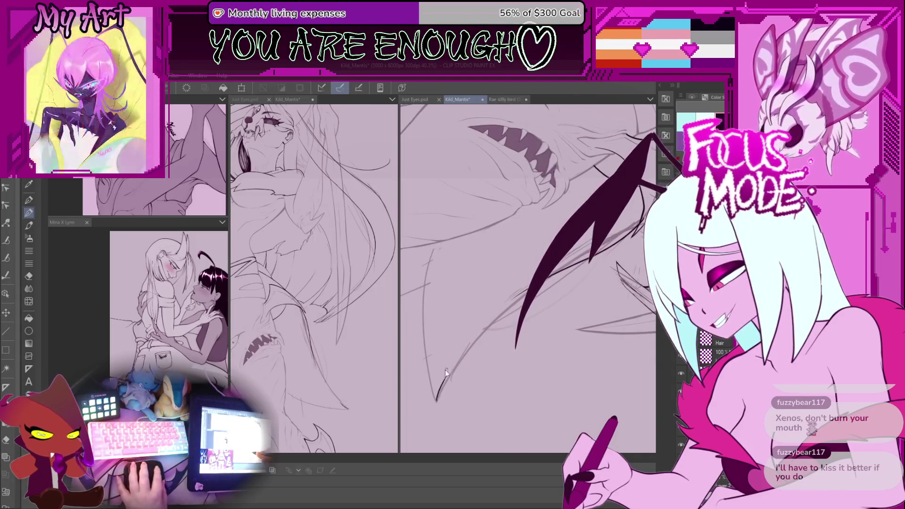
scroll(444, 399, down, 2)
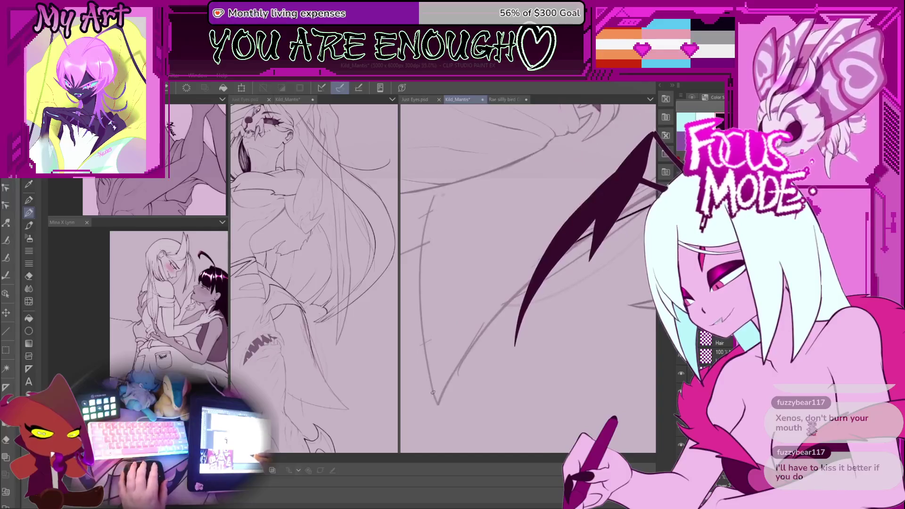
scroll(429, 378, down, 2)
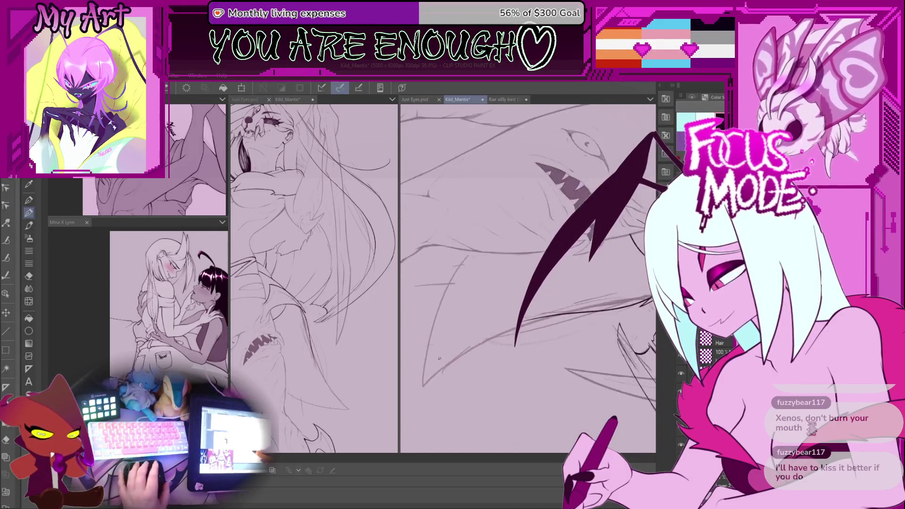
drag(434, 401, 497, 234)
key(ctrl+z)
drag(433, 400, 458, 307)
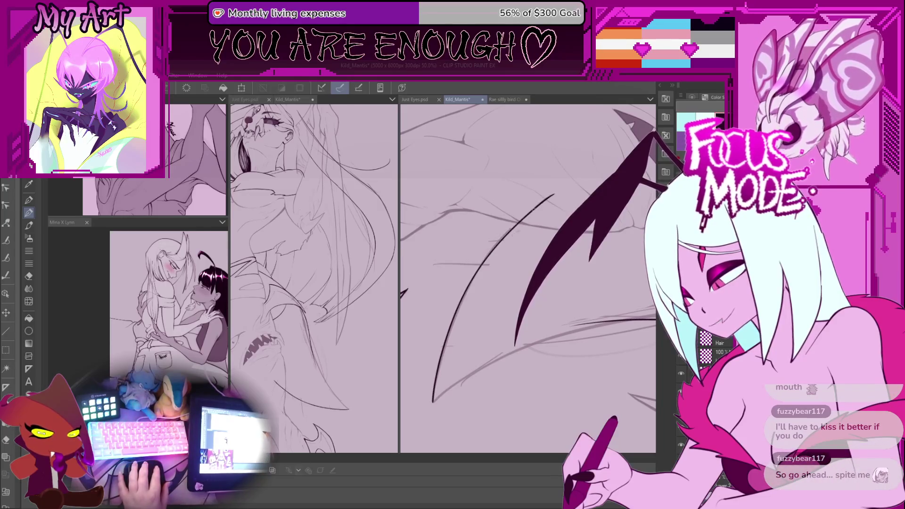
key(ctrl+z)
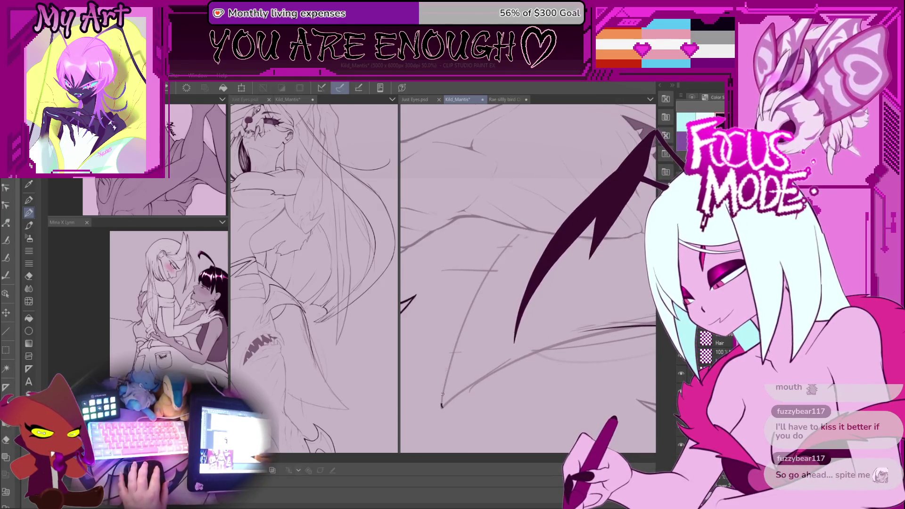
mouse_move(442, 384)
mouse_down()
mouse_move(474, 281)
mouse_move(539, 200)
mouse_up()
key(ctrl+z)
Recentre the drawing and zoom in step by step on the long curve's lower tip
scroll(462, 356, down, 4)
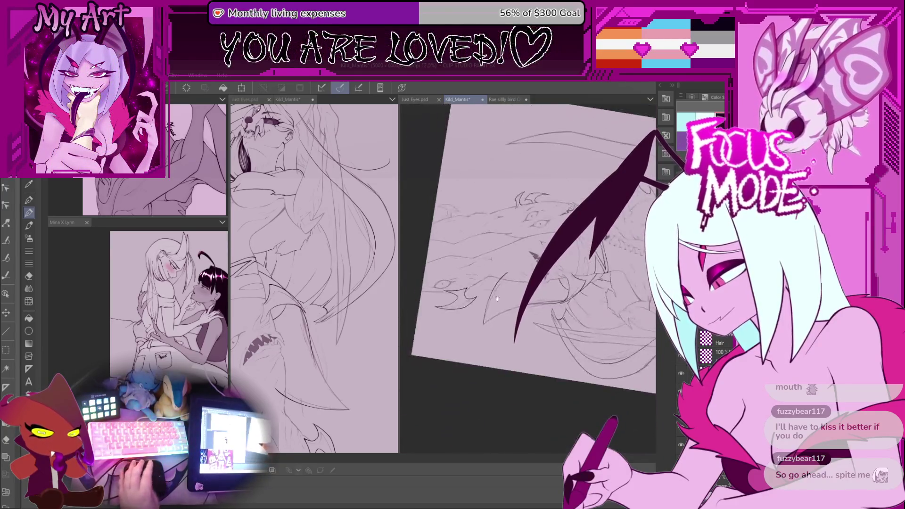
scroll(492, 288, up, 4)
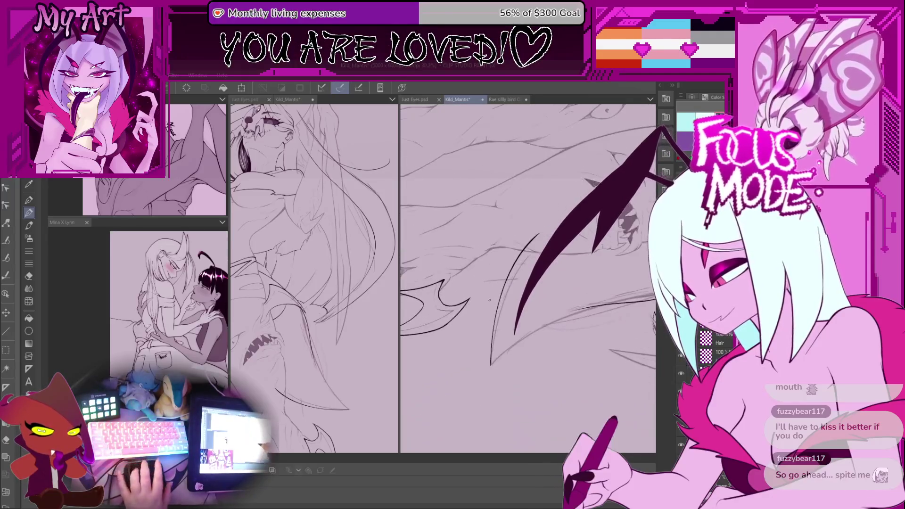
drag(500, 348, 475, 378)
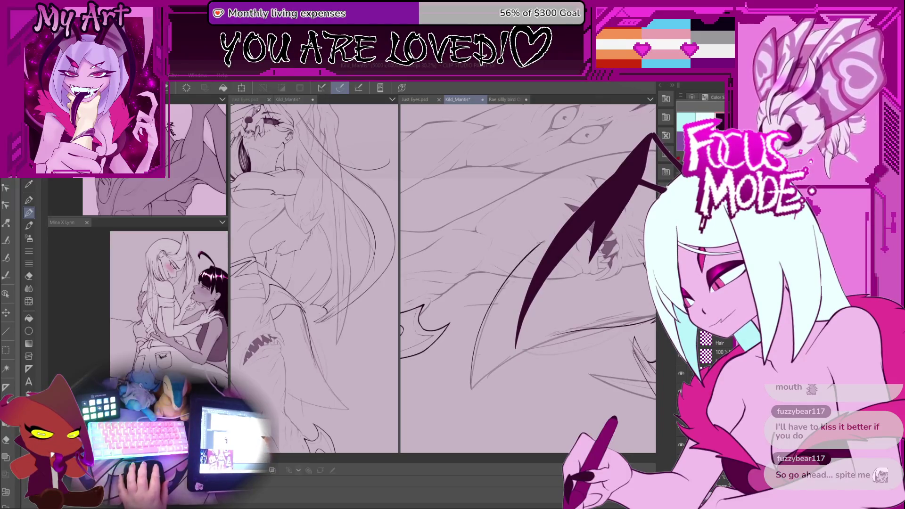
scroll(522, 298, up, 3)
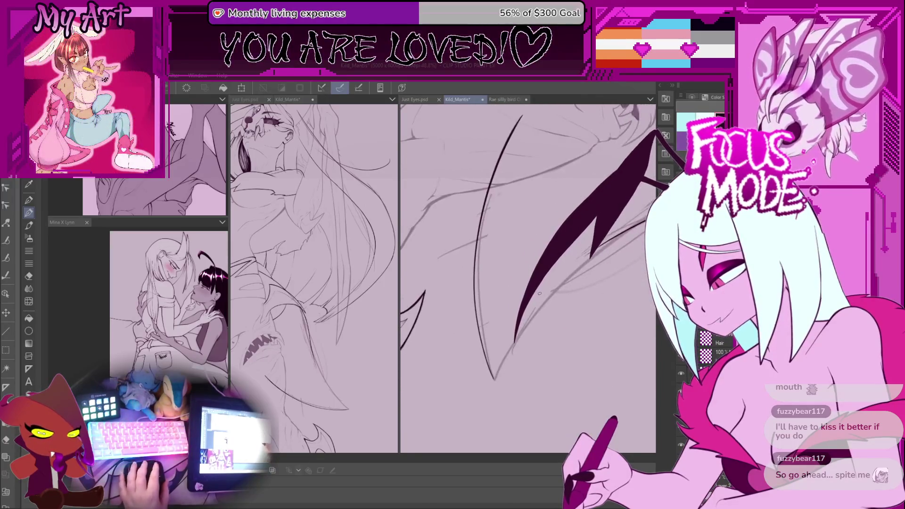
scroll(449, 389, down, 2)
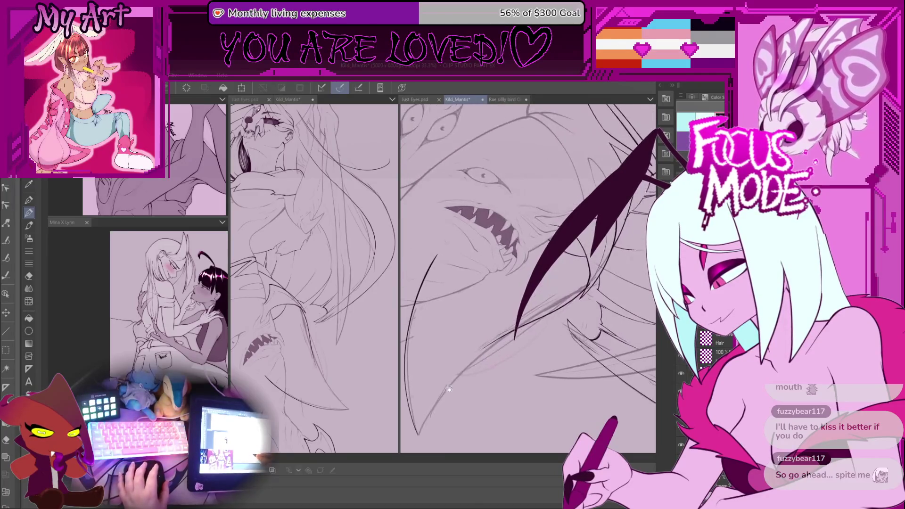
scroll(512, 325, down, 3)
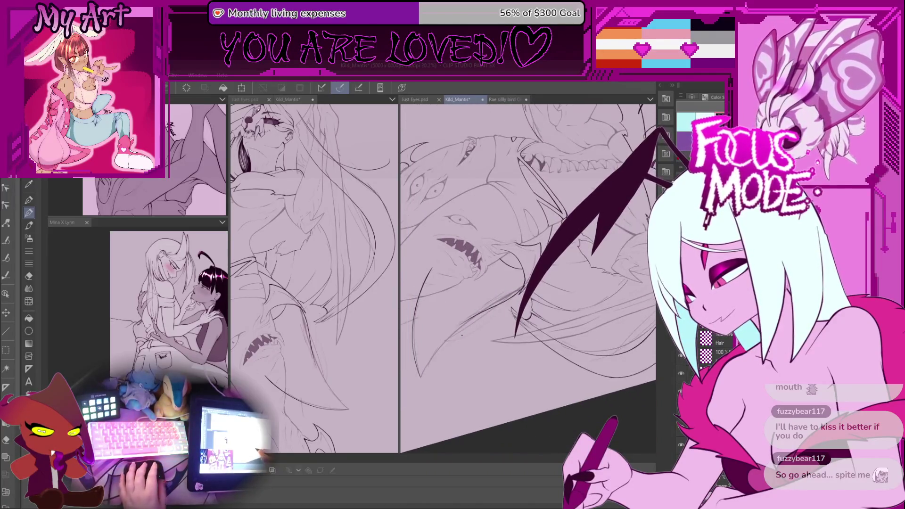
scroll(453, 332, up, 4)
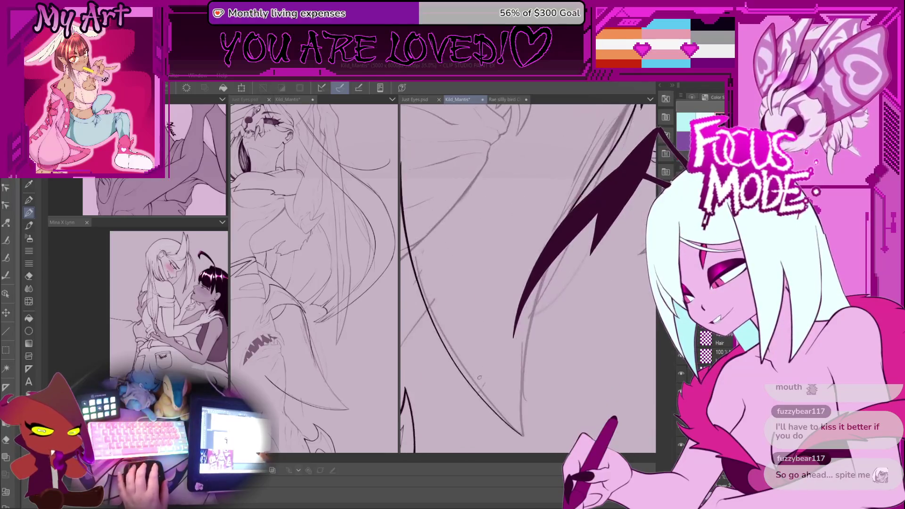
scroll(453, 332, up, 3)
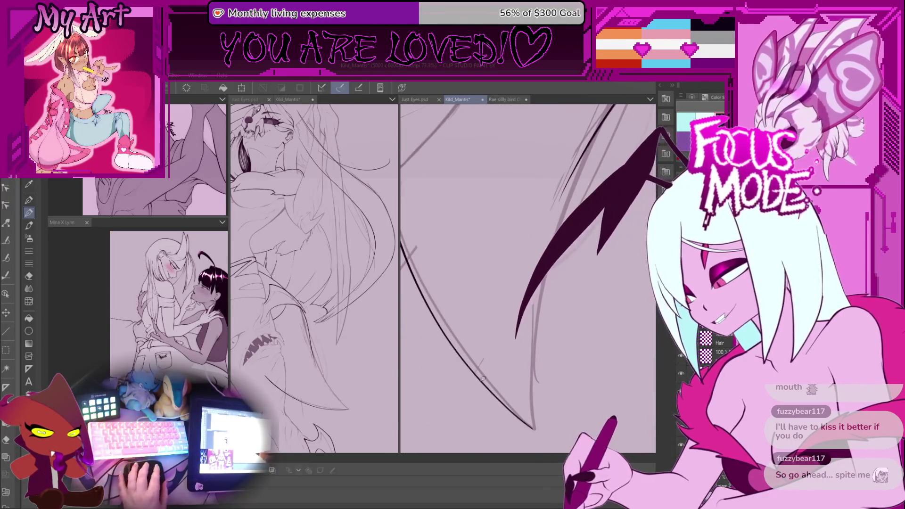
Lasso the long curve's lower tip, free-transform it to reshape the point, then deselect
key(m)
drag(477, 355, 475, 358)
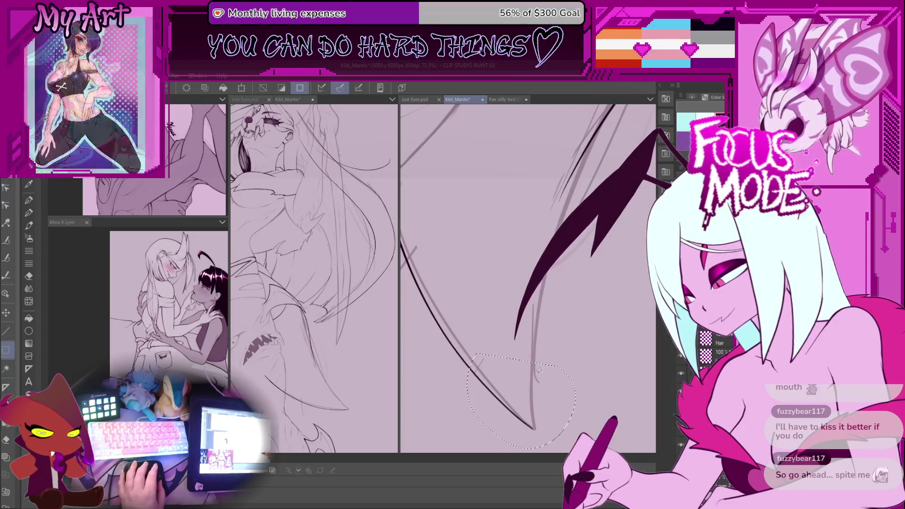
key(ctrl+t)
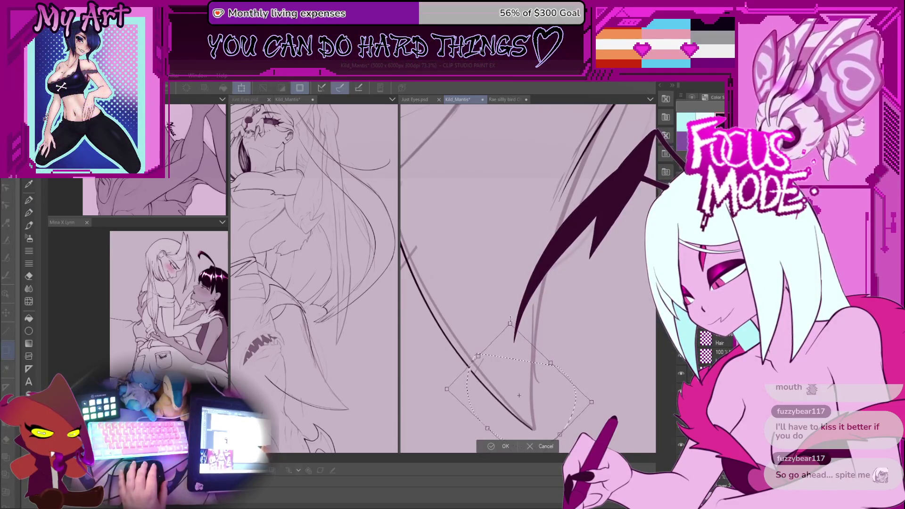
mouse_move(530, 449)
mouse_down()
mouse_move(528, 375)
mouse_move(525, 388)
mouse_up()
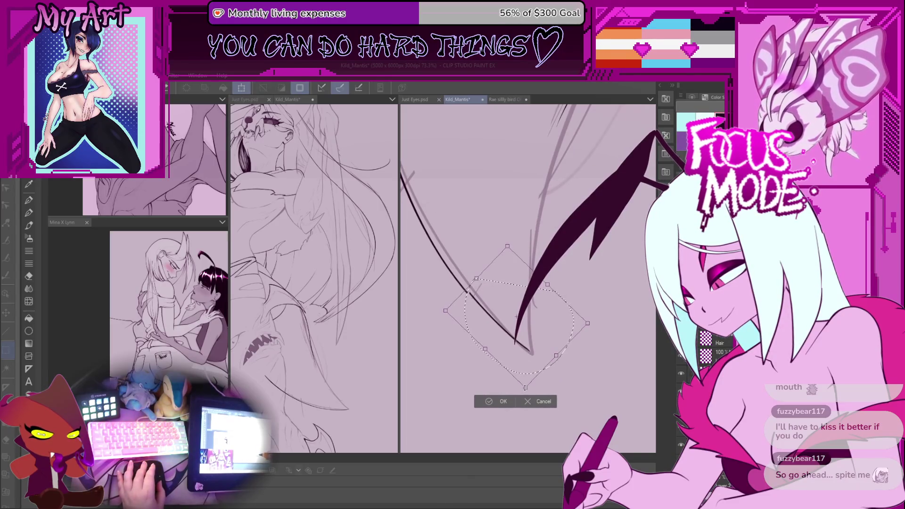
click(510, 407)
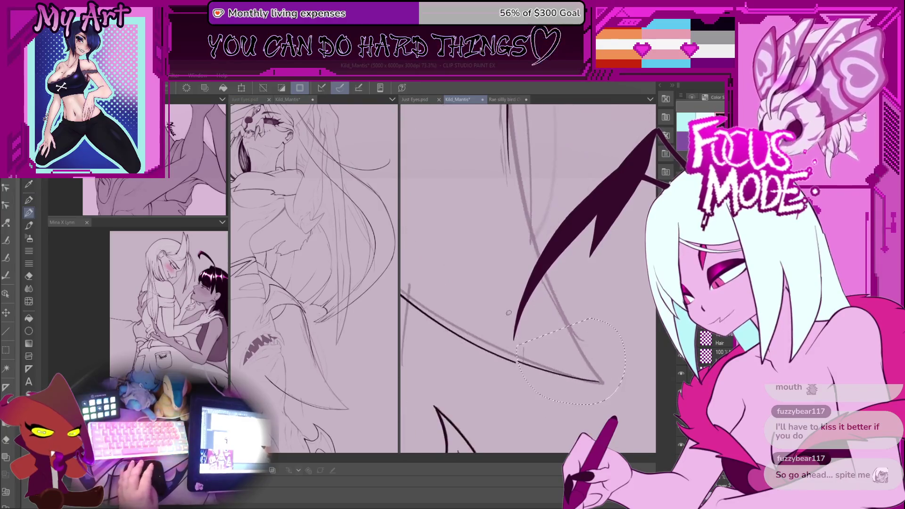
key(ctrl+d)
Rotate, zoom and pan the canvas to a comfortable inking angle over the wing lines
mouse_move(509, 313)
mouse_down()
mouse_move(549, 364)
mouse_move(462, 225)
mouse_up()
scroll(473, 233, up, 2)
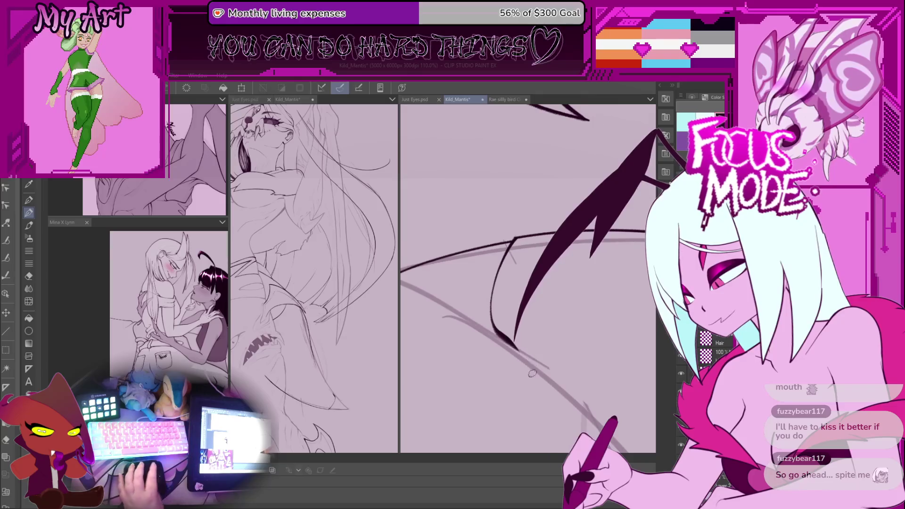
scroll(504, 336, down, 1)
scroll(533, 217, up, 3)
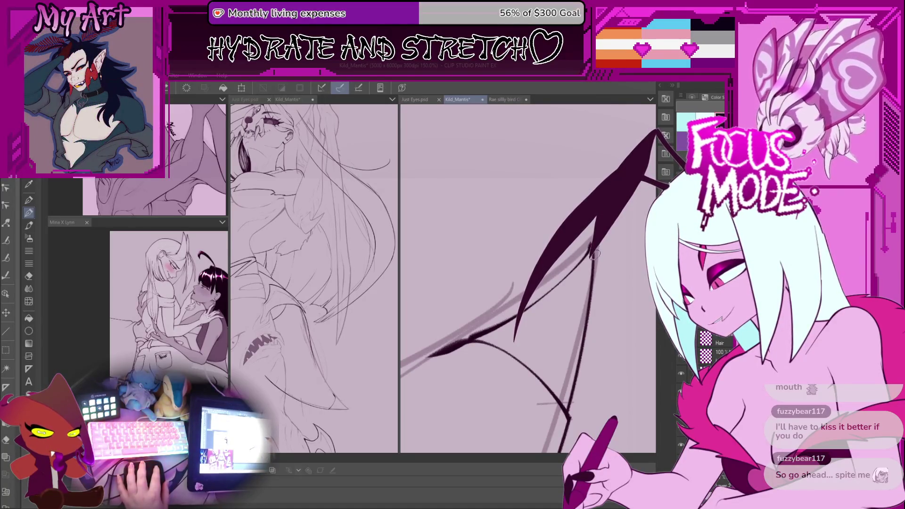
mouse_move(550, 386)
mouse_down()
mouse_move(599, 284)
mouse_move(619, 303)
mouse_up()
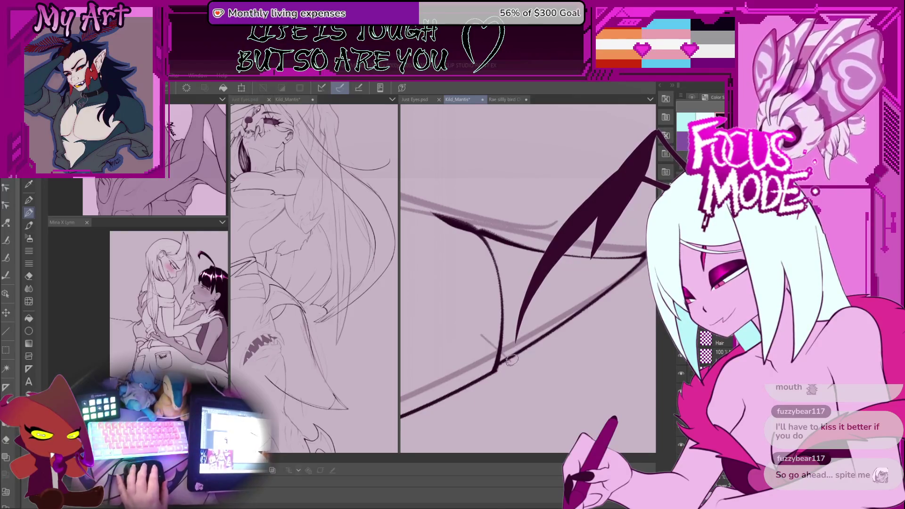
mouse_move(511, 359)
mouse_down()
mouse_move(483, 373)
mouse_move(571, 243)
mouse_move(561, 281)
mouse_move(550, 283)
mouse_move(606, 254)
mouse_up()
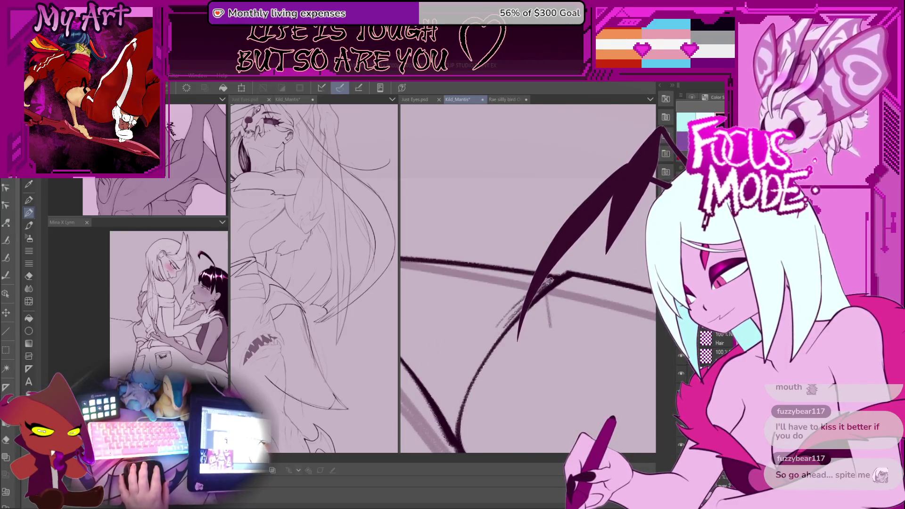
Ink the wing's curved edge and add hatched shading where it meets the long curve
drag(596, 221, 590, 259)
drag(504, 315, 537, 283)
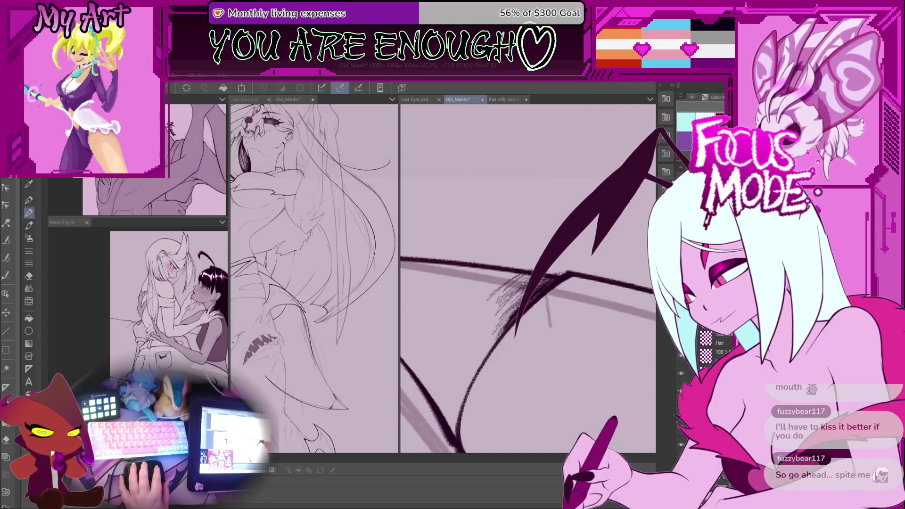
scroll(490, 300, down, 10)
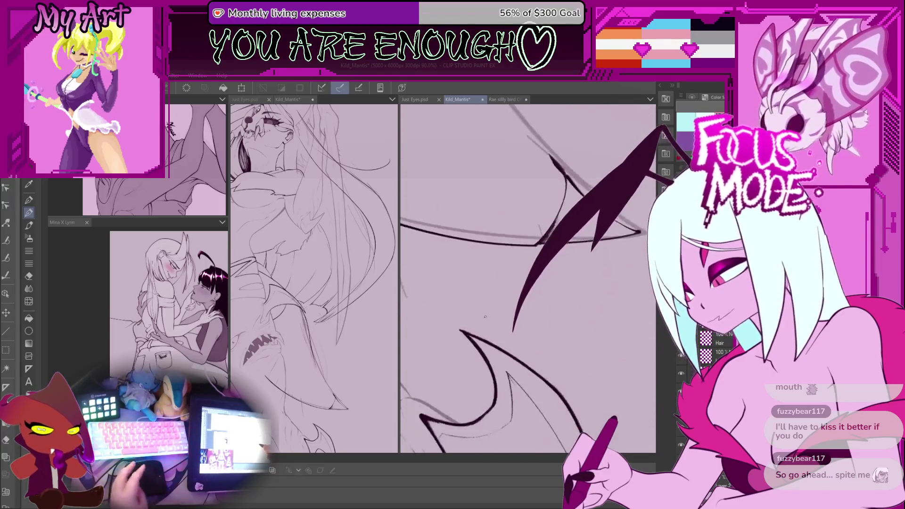
scroll(490, 301, up, 6)
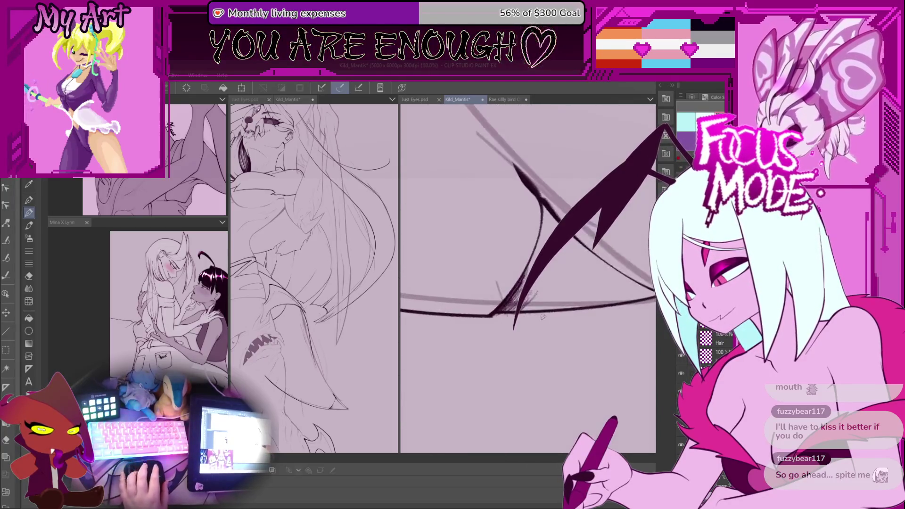
scroll(532, 307, up, 2)
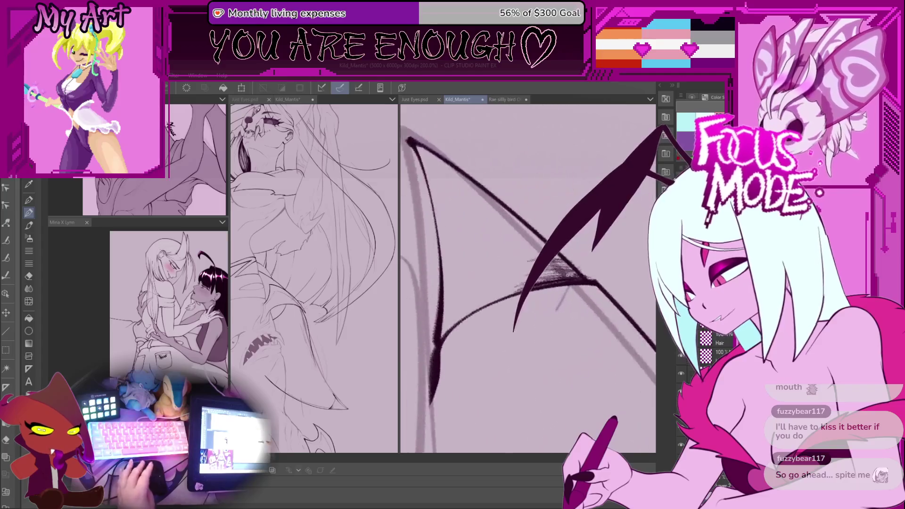
drag(549, 275, 555, 279)
scroll(563, 263, up, 2)
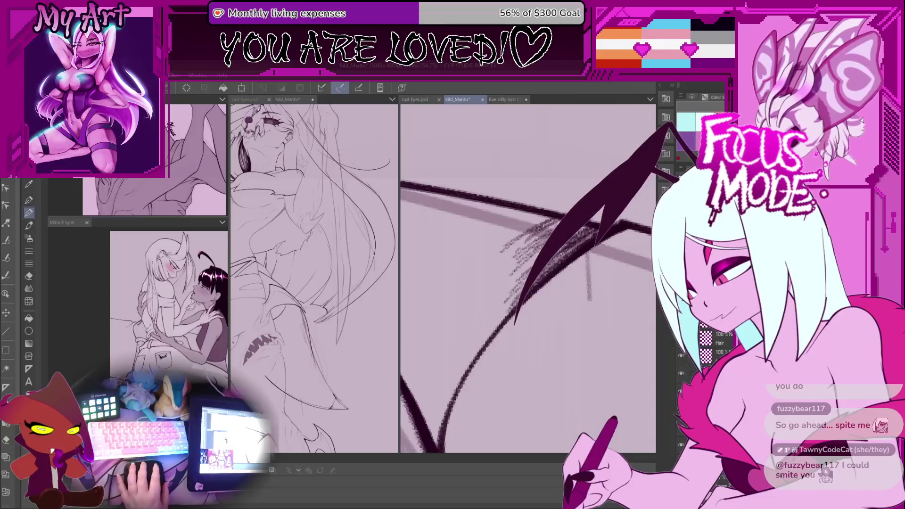
scroll(528, 278, down, 2)
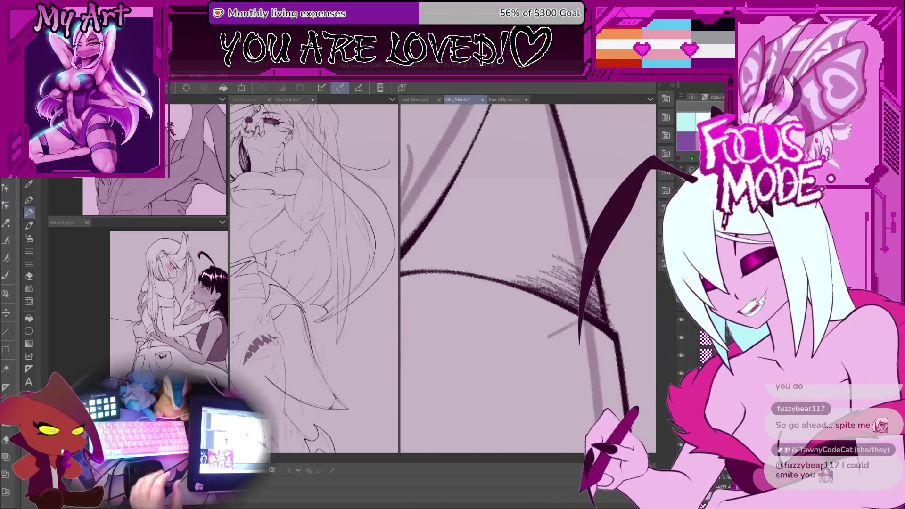
scroll(528, 278, down, 5)
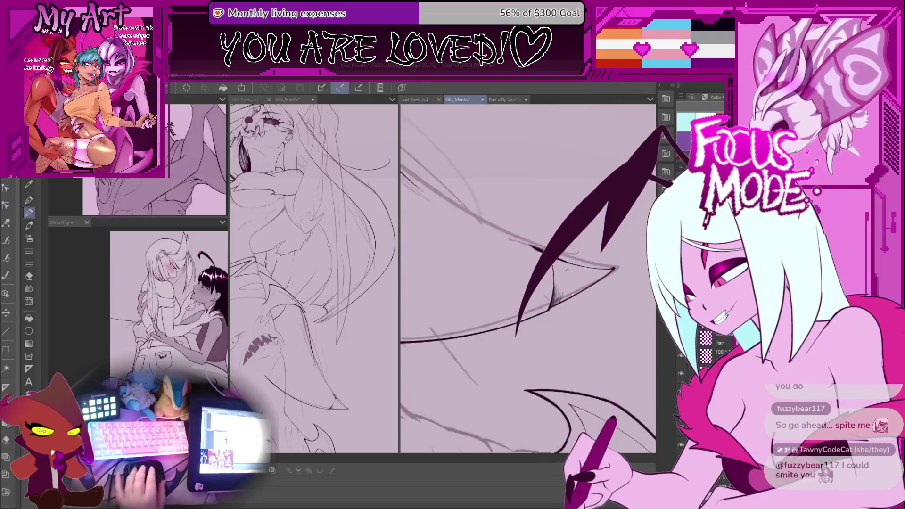
scroll(528, 278, down, 3)
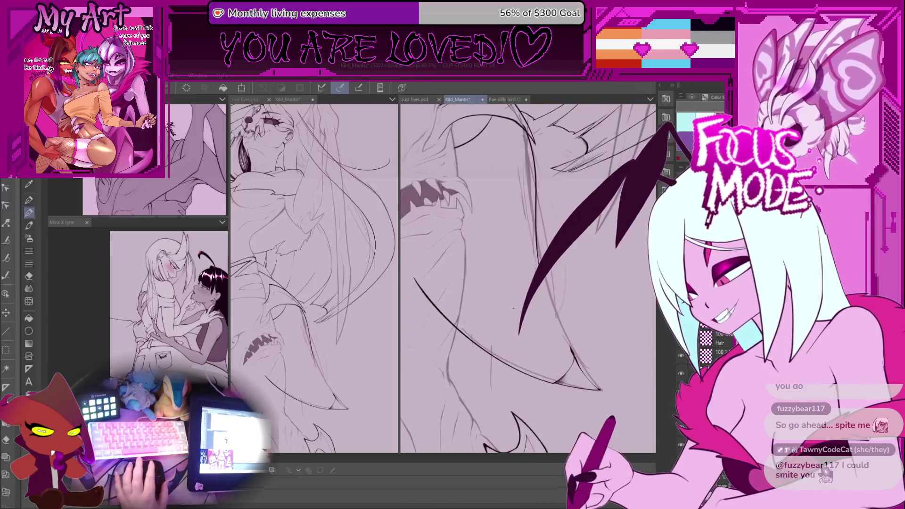
scroll(500, 345, up, 1)
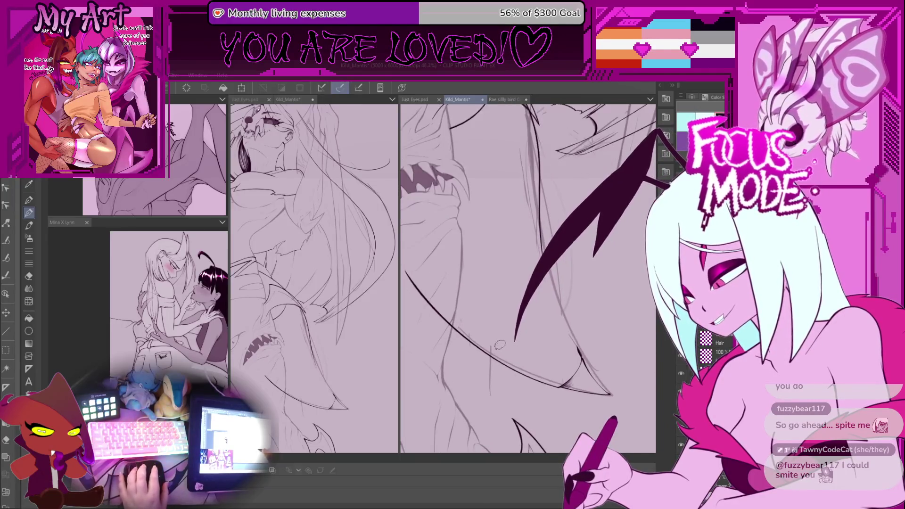
drag(500, 344, 505, 222)
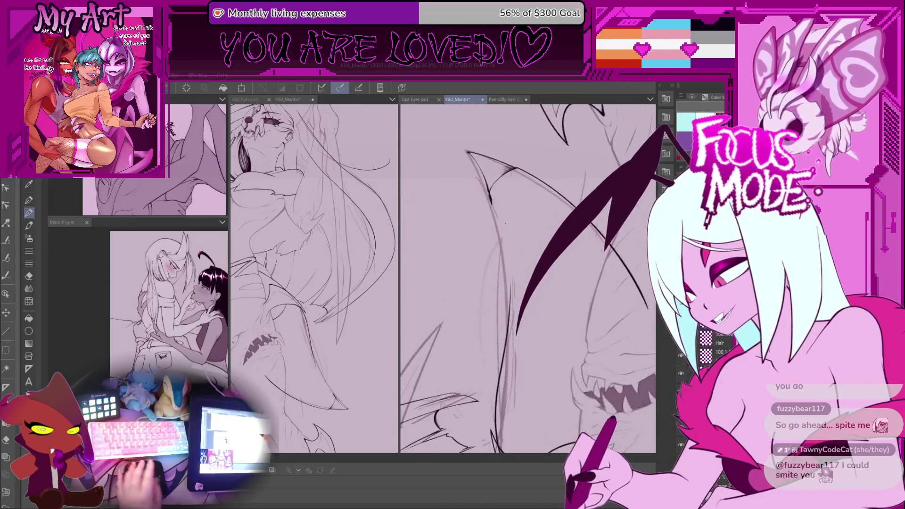
scroll(505, 223, up, 1)
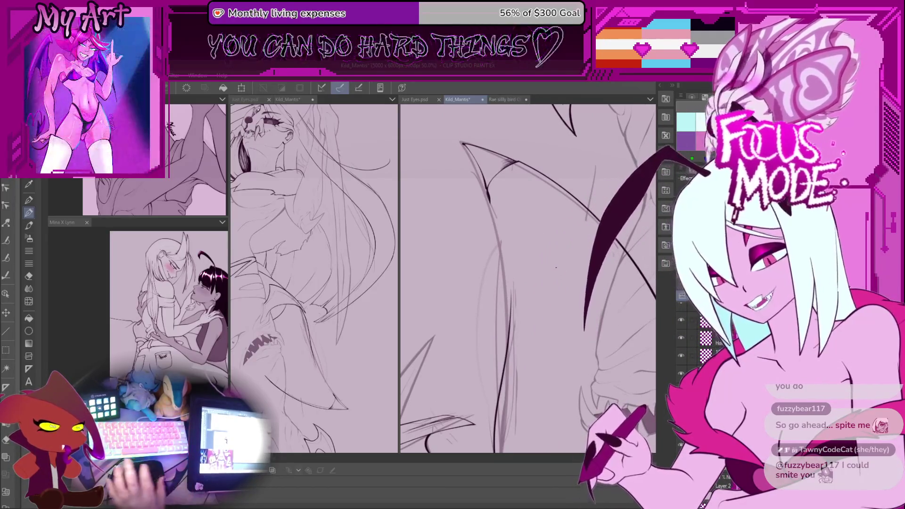
scroll(475, 322, up, 2)
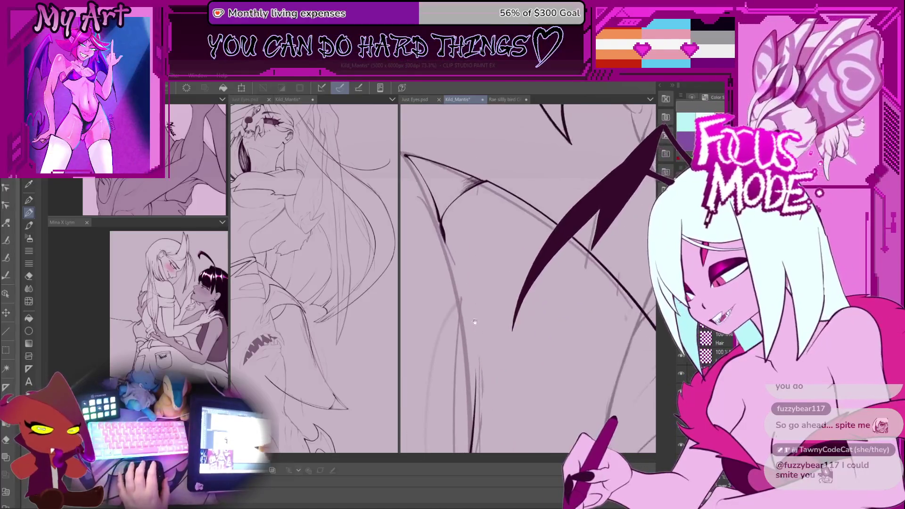
mouse_move(475, 322)
mouse_down()
mouse_move(492, 243)
mouse_move(525, 233)
mouse_move(489, 279)
mouse_up()
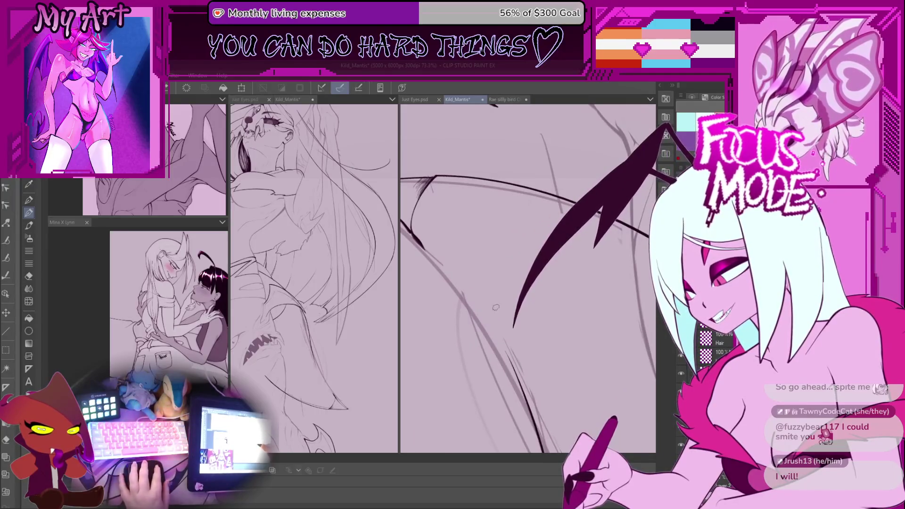
mouse_move(493, 311)
mouse_down()
mouse_move(502, 359)
mouse_move(500, 349)
mouse_up()
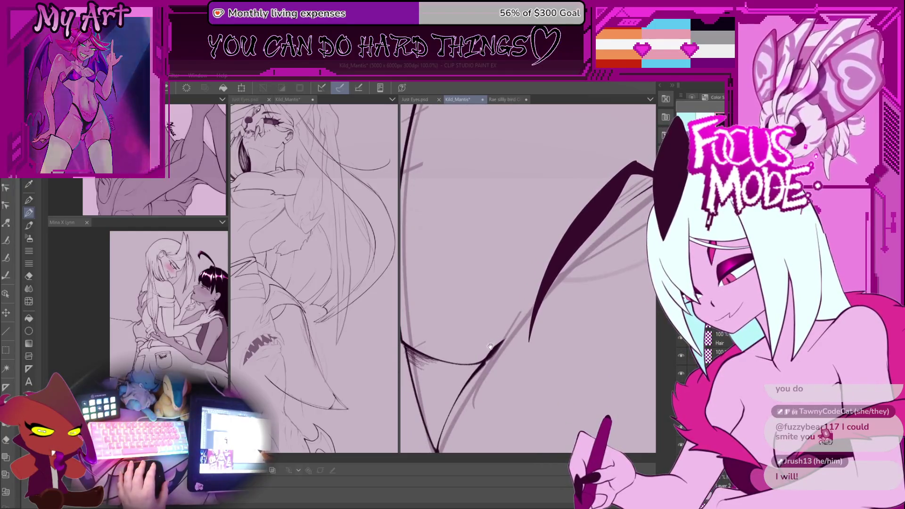
drag(495, 303, 495, 366)
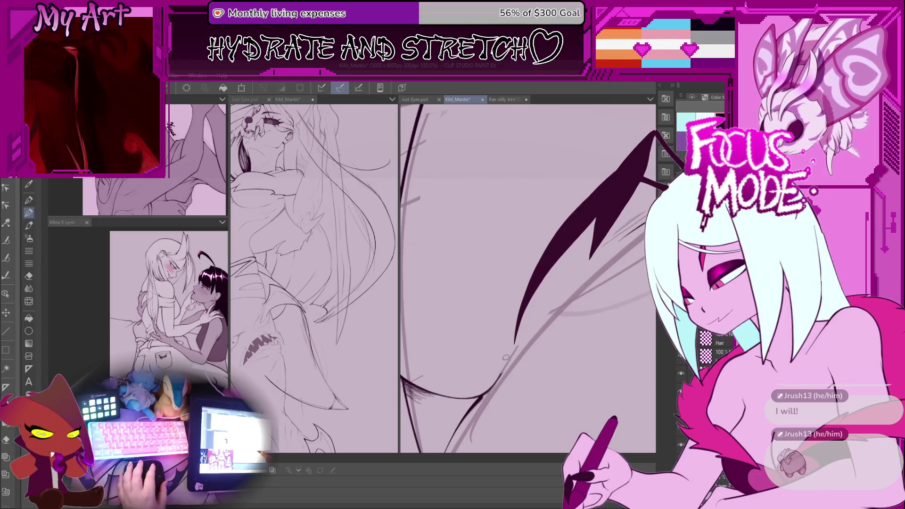
scroll(506, 357, down, 2)
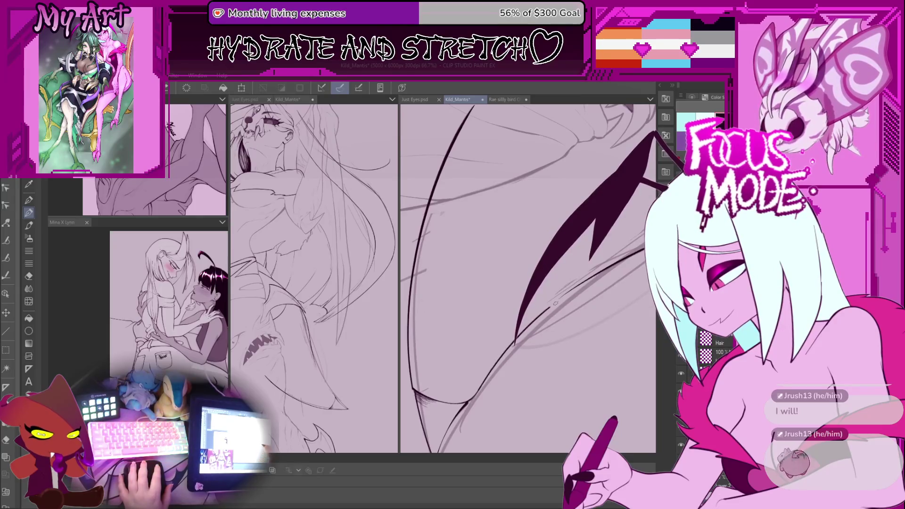
scroll(566, 298, down, 1)
mouse_move(567, 297)
mouse_down()
mouse_move(529, 311)
mouse_move(543, 349)
mouse_move(505, 298)
mouse_move(481, 319)
mouse_move(509, 307)
mouse_up()
scroll(528, 325, up, 2)
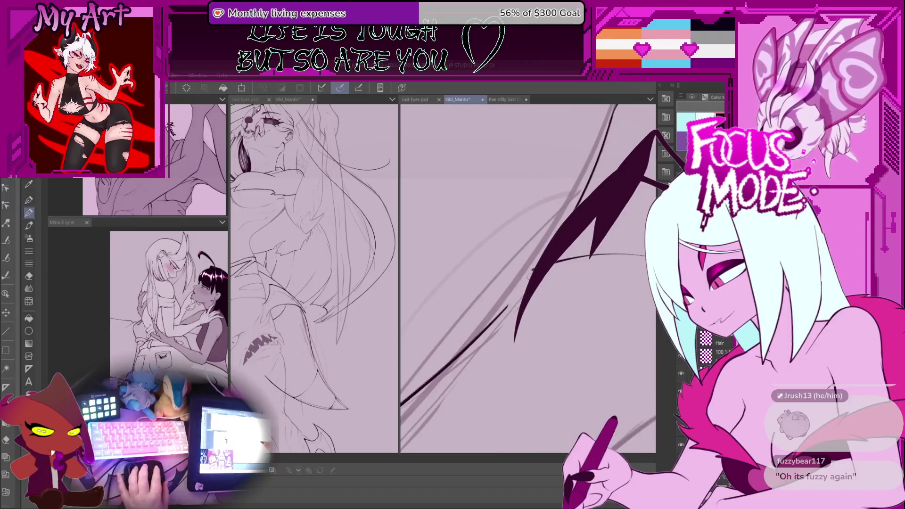
mouse_move(528, 278)
mouse_down()
mouse_move(524, 283)
mouse_move(527, 274)
mouse_up()
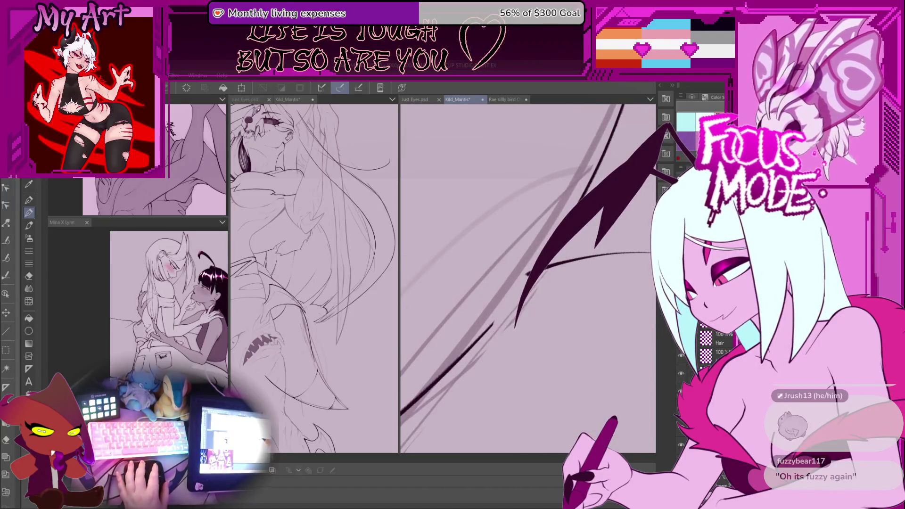
drag(527, 274, 518, 297)
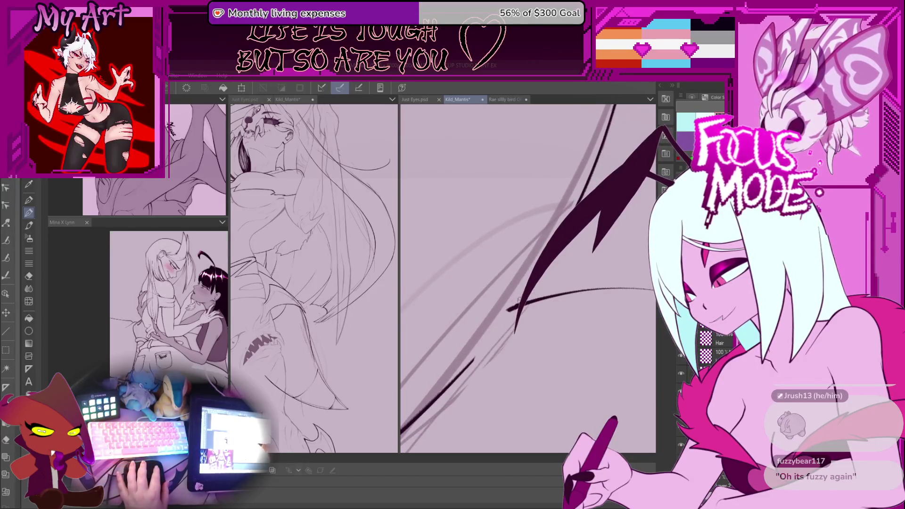
mouse_move(518, 297)
mouse_down()
mouse_move(547, 271)
mouse_move(555, 288)
mouse_up()
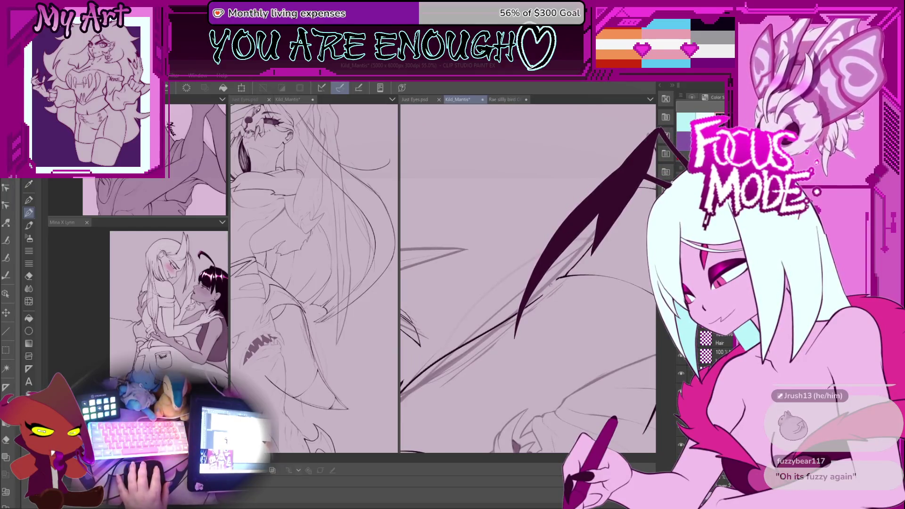
drag(561, 278, 560, 304)
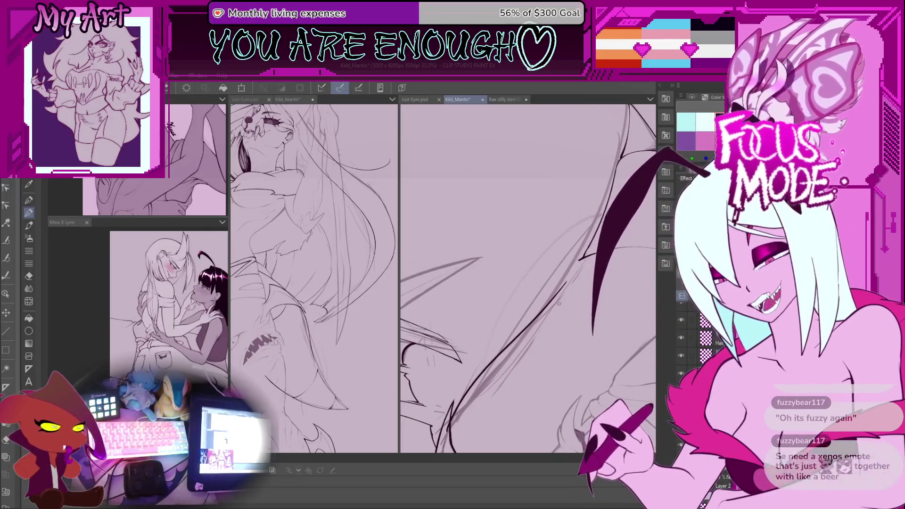
drag(608, 222, 561, 335)
mouse_move(598, 278)
mouse_down()
mouse_move(616, 231)
mouse_move(603, 264)
mouse_move(581, 283)
mouse_up()
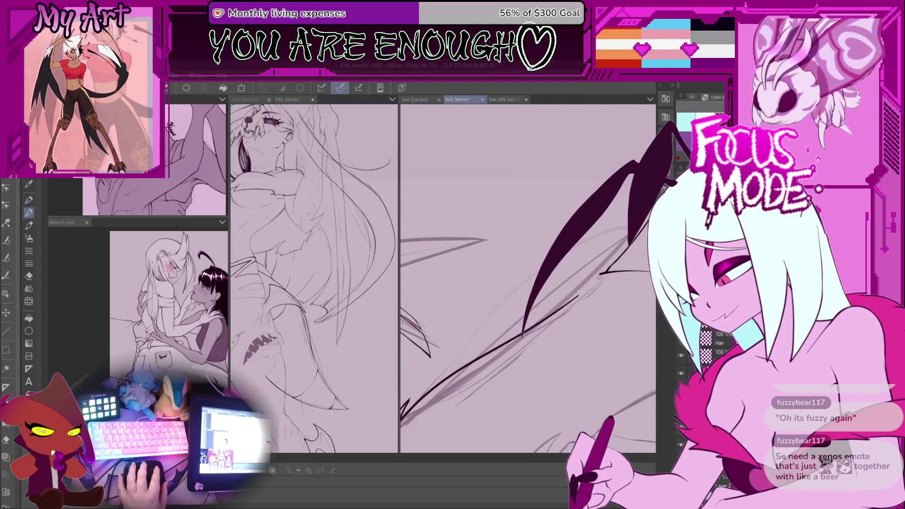
key(ctrl+z)
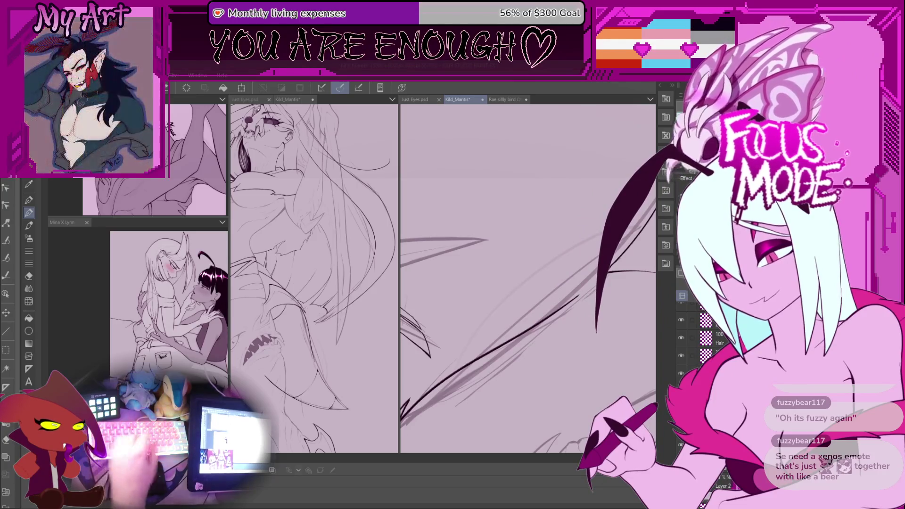
drag(627, 198, 522, 354)
key(ctrl+z)
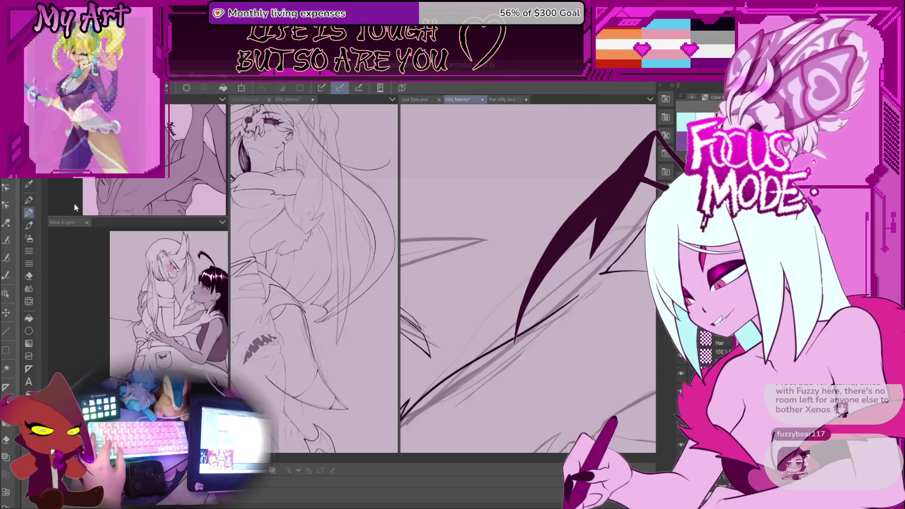
key(ctrl+shift+alt+v)
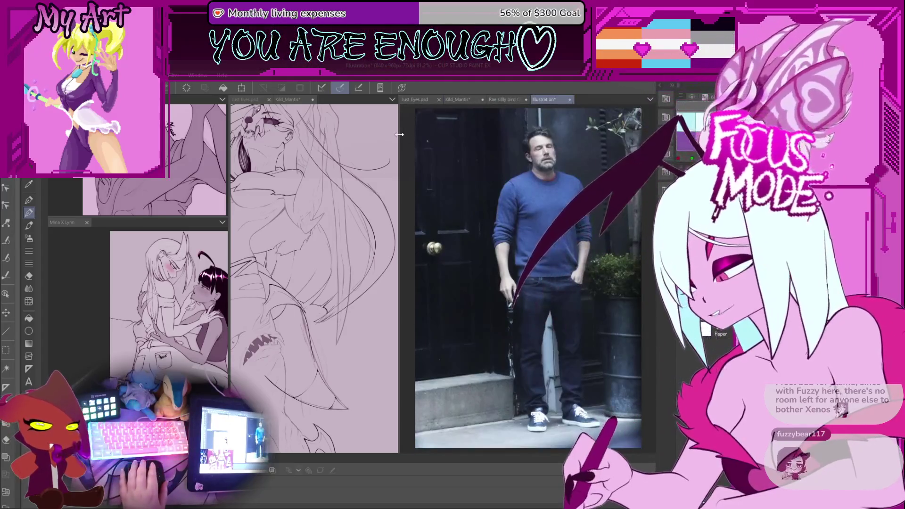
mouse_move(397, 138)
mouse_down()
mouse_move(310, 132)
mouse_move(346, 132)
mouse_up()
scroll(599, 177, up, 2)
drag(599, 178, 587, 173)
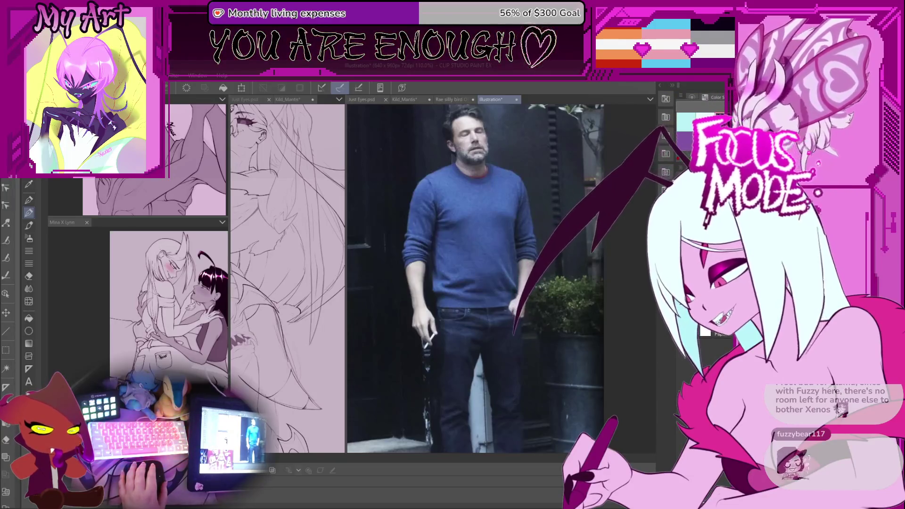
key(ctrl+shift+v)
scroll(500, 344, up, 3)
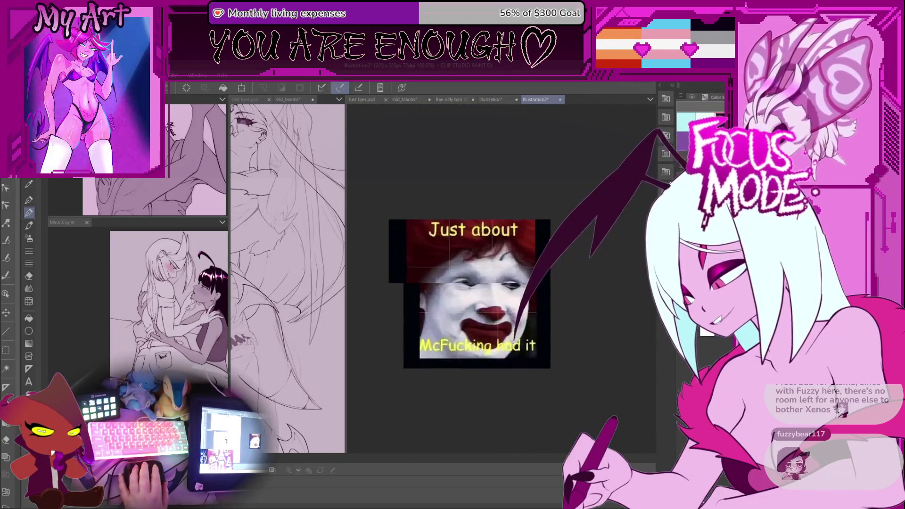
mouse_move(500, 344)
mouse_down()
mouse_move(496, 307)
mouse_move(491, 329)
mouse_move(505, 295)
mouse_move(499, 271)
mouse_up()
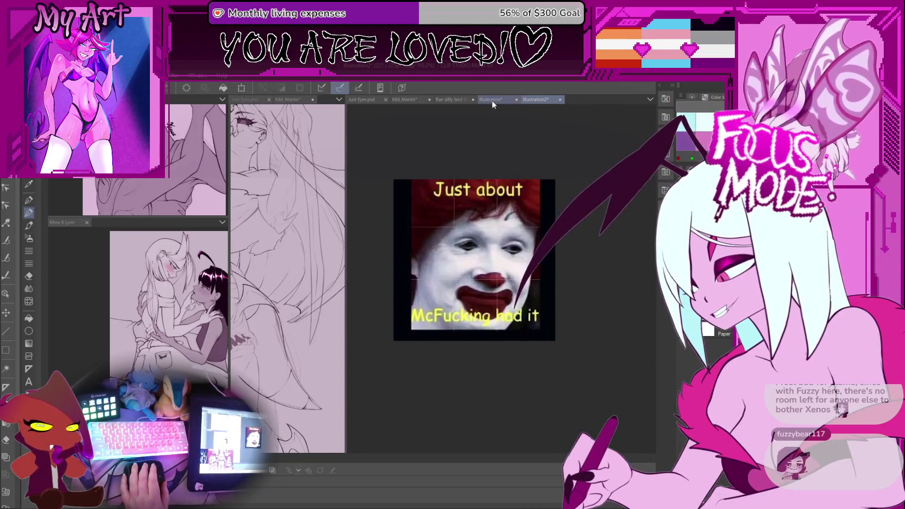
click(493, 102)
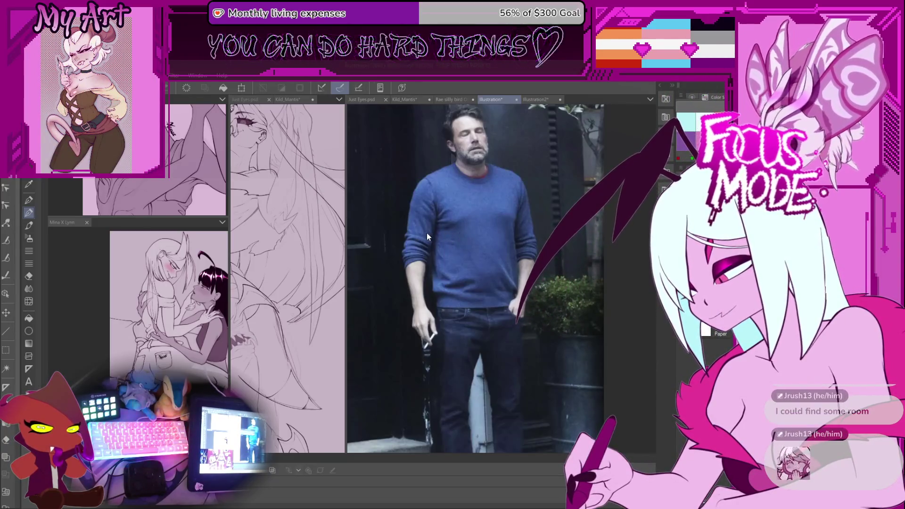
click(517, 99)
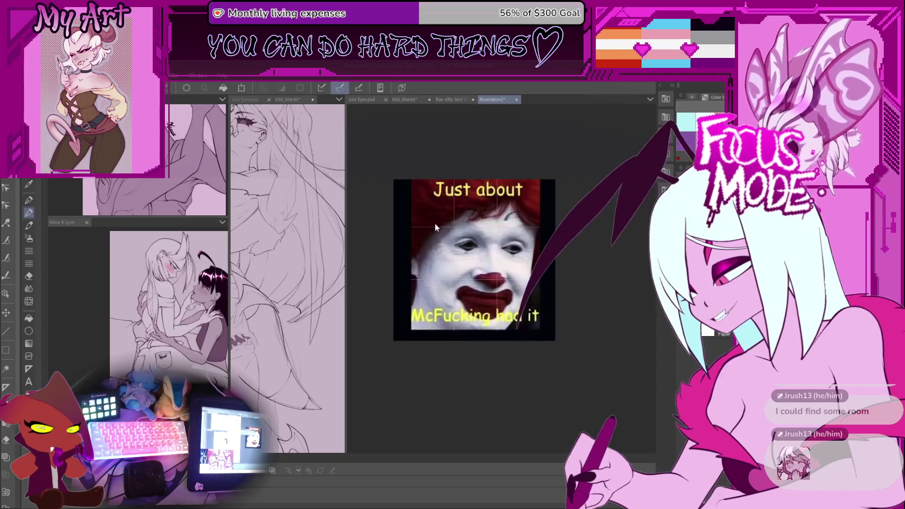
key(ctrl+w)
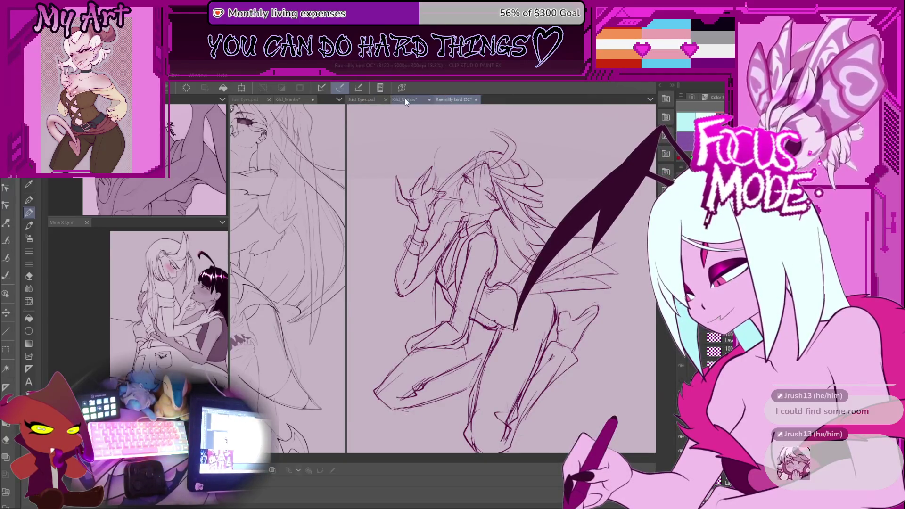
click(406, 100)
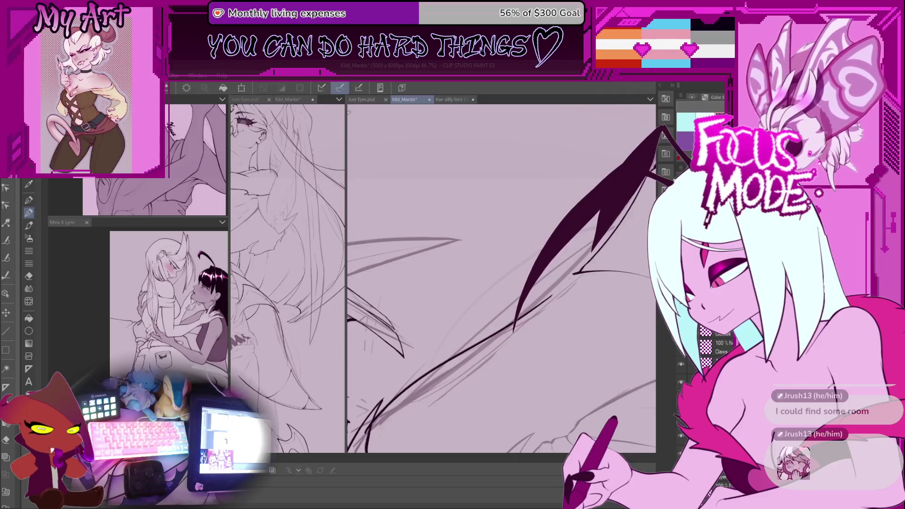
Widen the full mantis view with the pane divider, recentre the figure, and zoom out the close-up
mouse_move(346, 113)
mouse_down()
mouse_move(521, 113)
mouse_move(492, 113)
mouse_up()
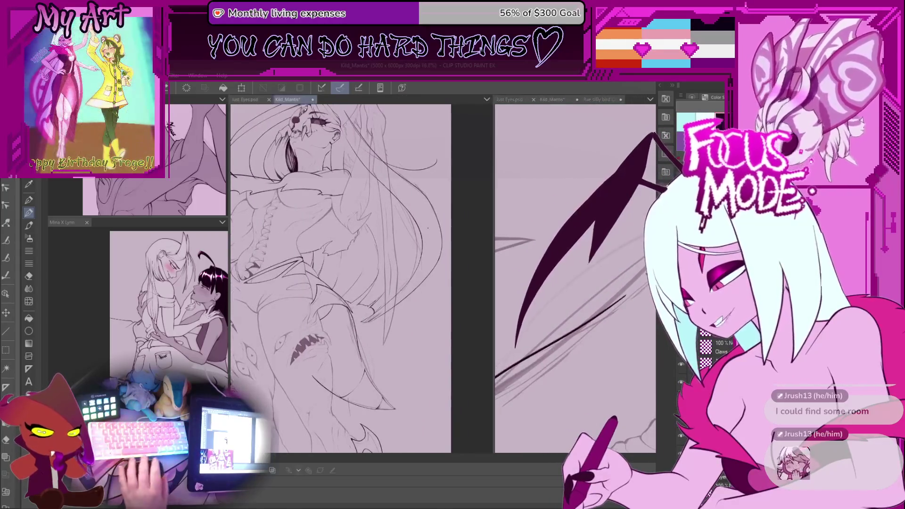
drag(346, 309, 438, 361)
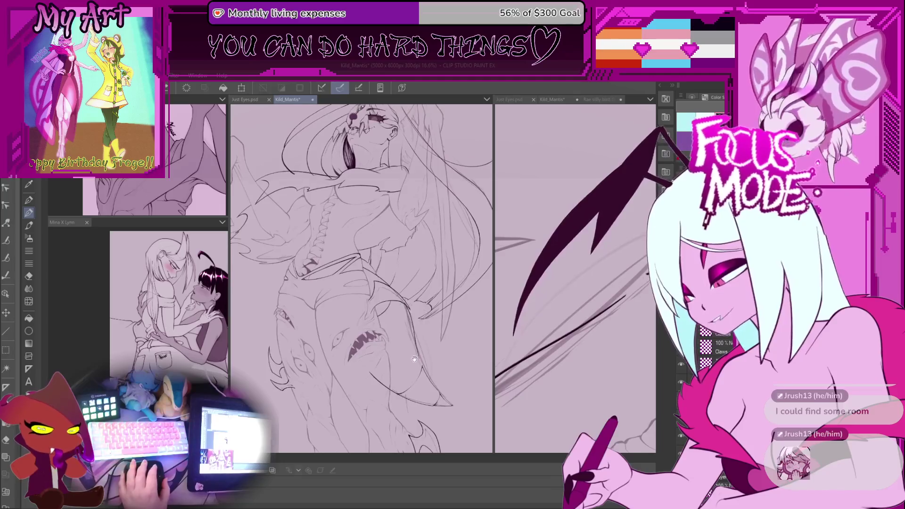
scroll(545, 355, down, 3)
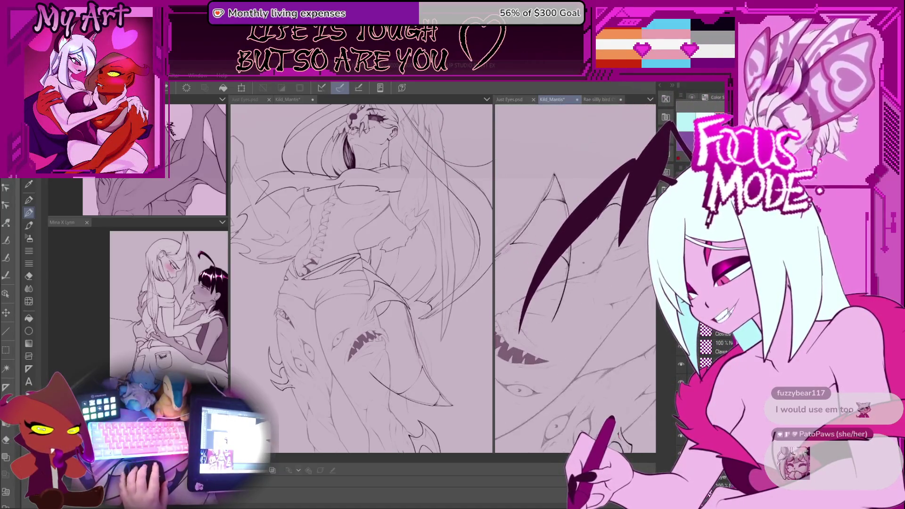
Pan the close-up slightly, lasso an area of the wing, then clear the selection
mouse_move(555, 248)
mouse_down()
mouse_move(606, 273)
mouse_move(578, 279)
mouse_up()
key(m)
drag(513, 302, 597, 299)
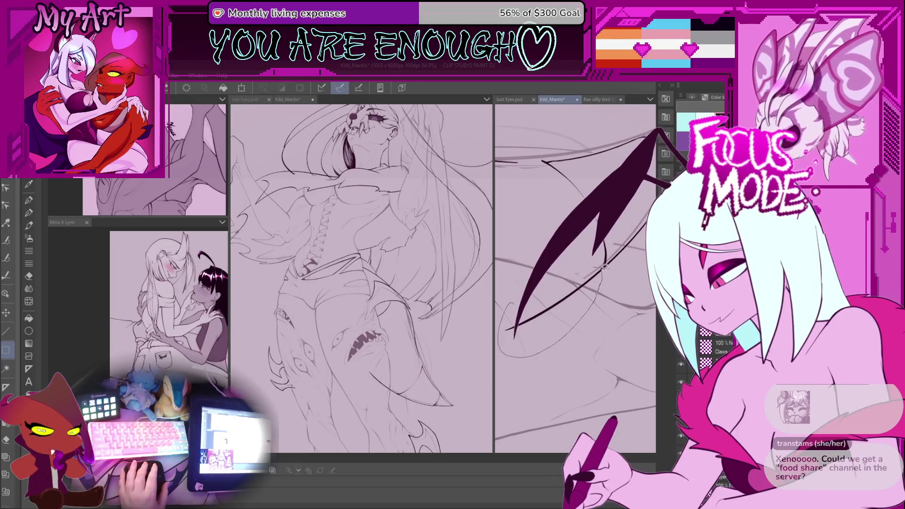
drag(605, 267, 595, 298)
key(ctrl+d)
Return to the pen, zoom out, and tilt the view to a steeper angle
key(p)
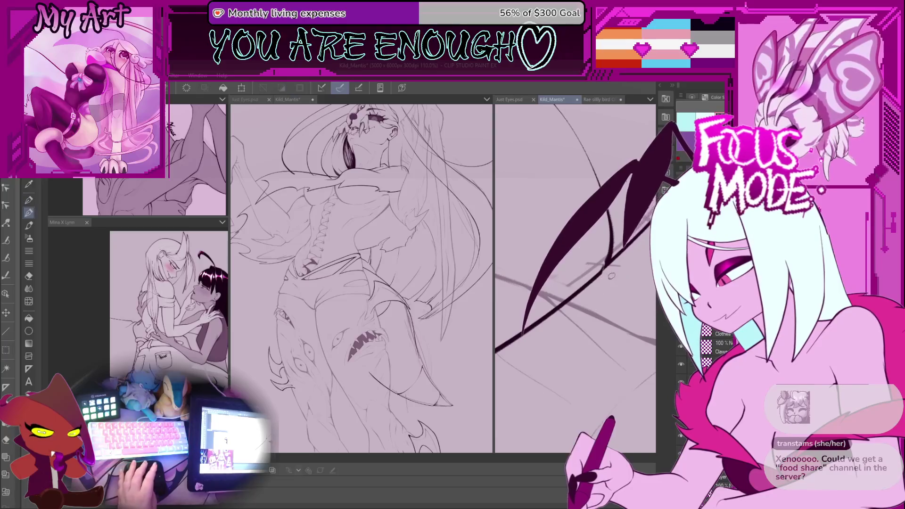
scroll(590, 288, up, 3)
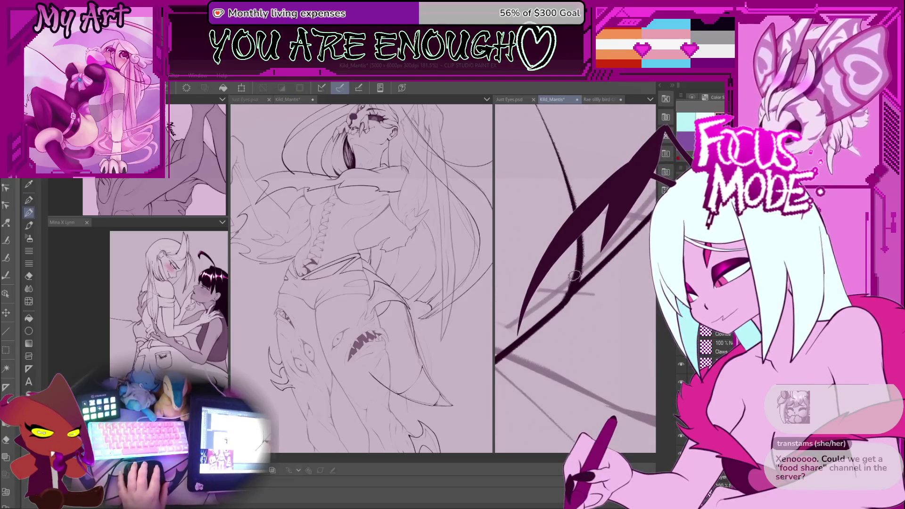
scroll(575, 275, down, 5)
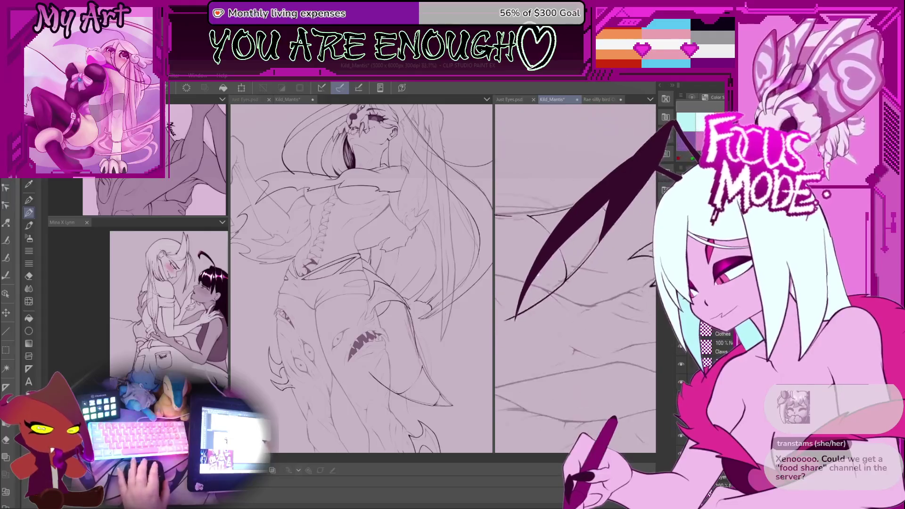
scroll(575, 278, down, 5)
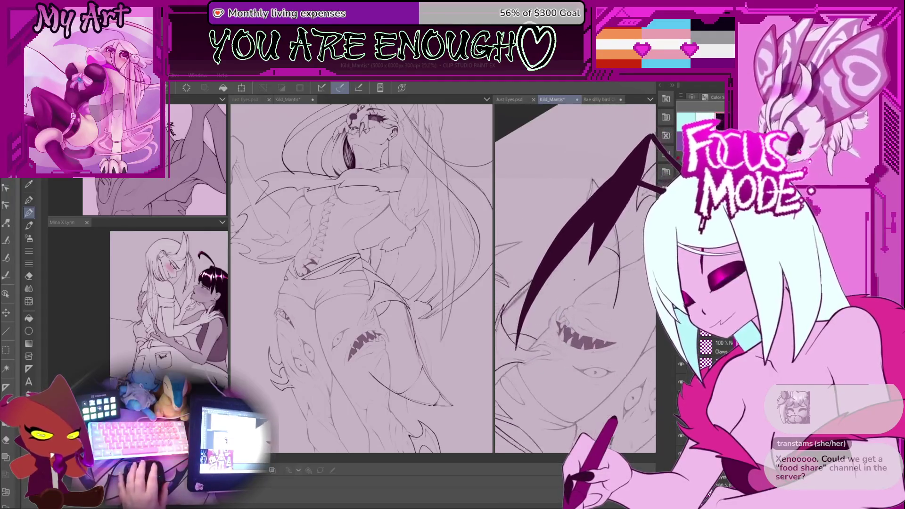
key(minus)
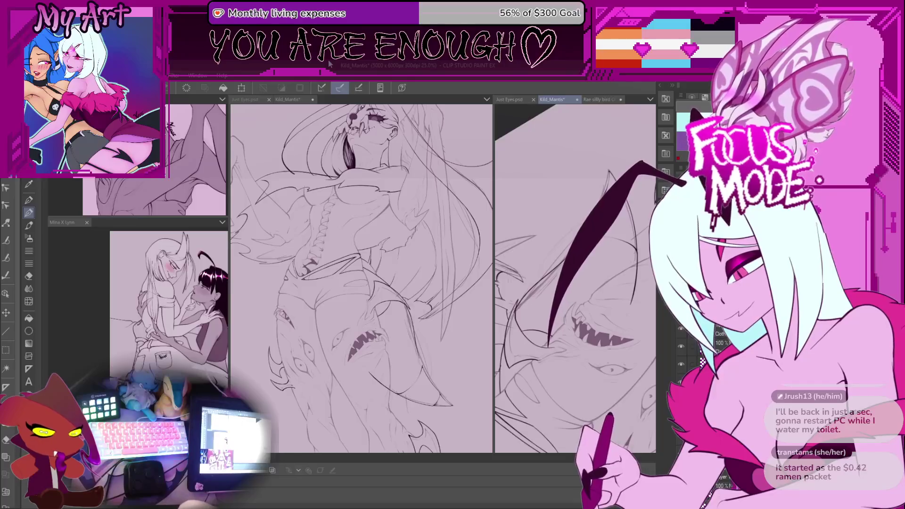
Save the Kild_Mantis drawing and undo the misplaced long ink line beside the wing
key(ctrl+s)
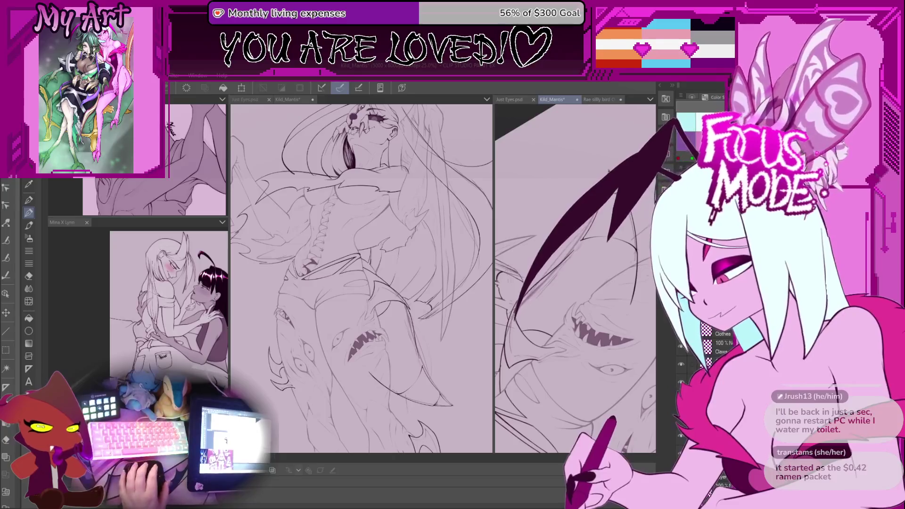
scroll(575, 278, down, 3)
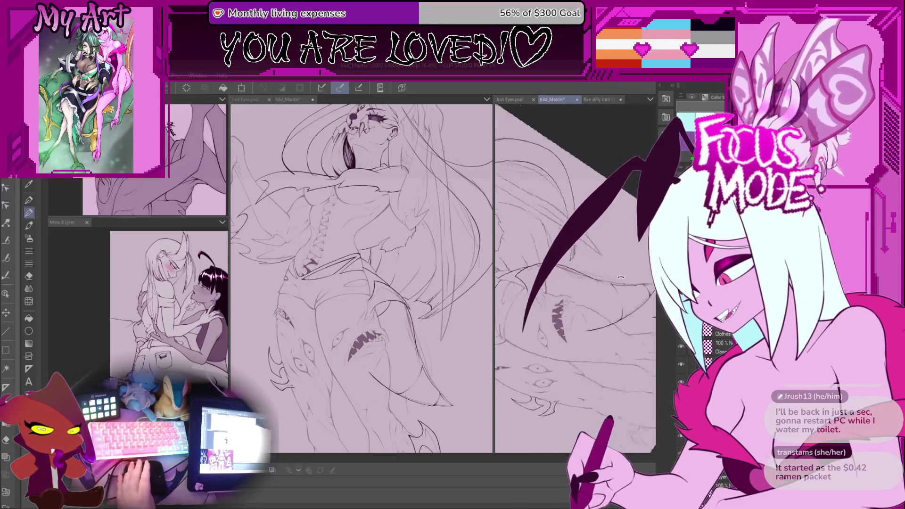
scroll(614, 286, up, 2)
scroll(579, 334, down, 3)
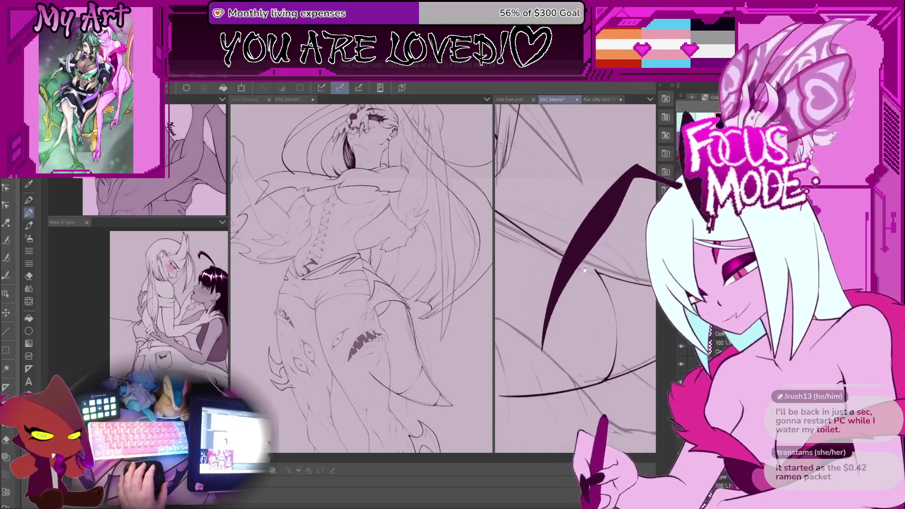
scroll(588, 287, up, 5)
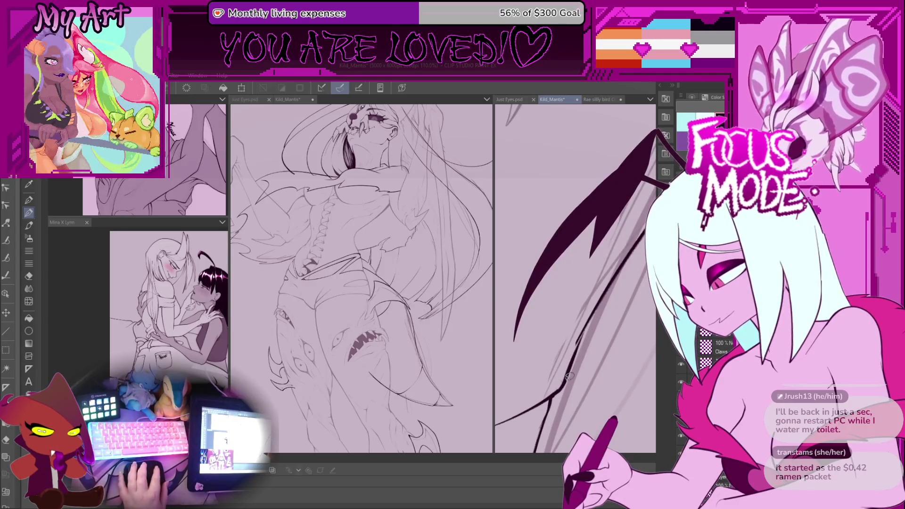
key(ctrl+z)
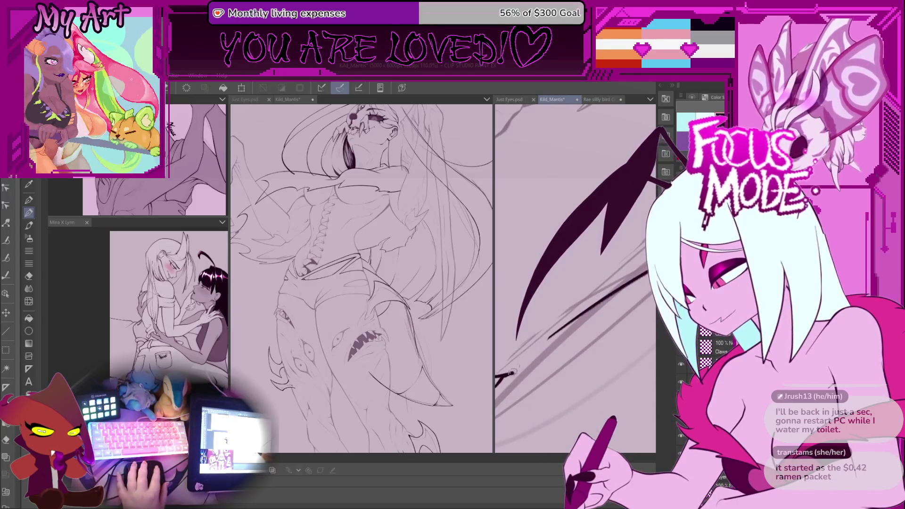
drag(522, 372, 565, 323)
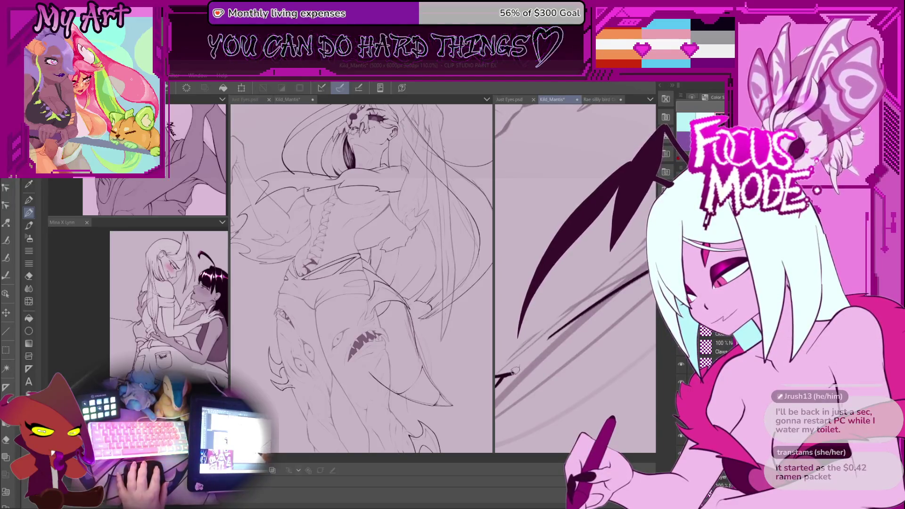
Zoom back out and lasso-select the rounded lower-body sketch shape
scroll(566, 323, down, 4)
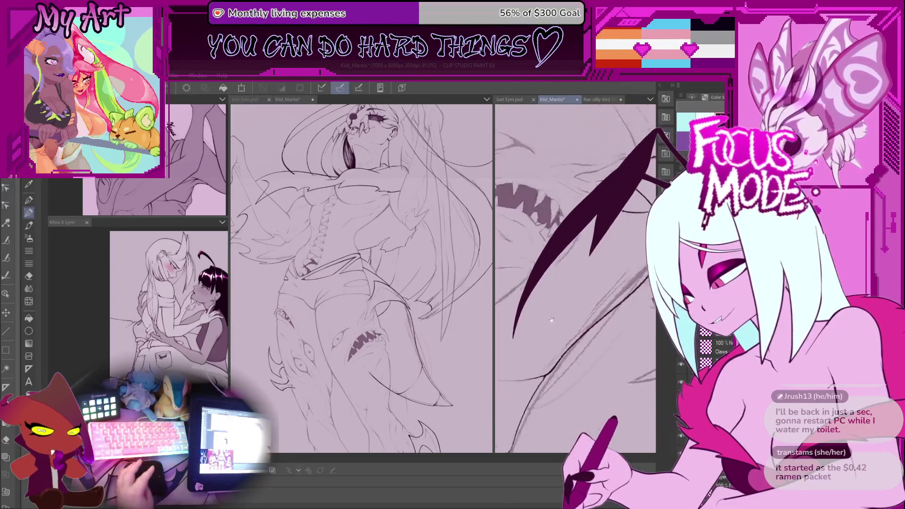
scroll(561, 312, down, 3)
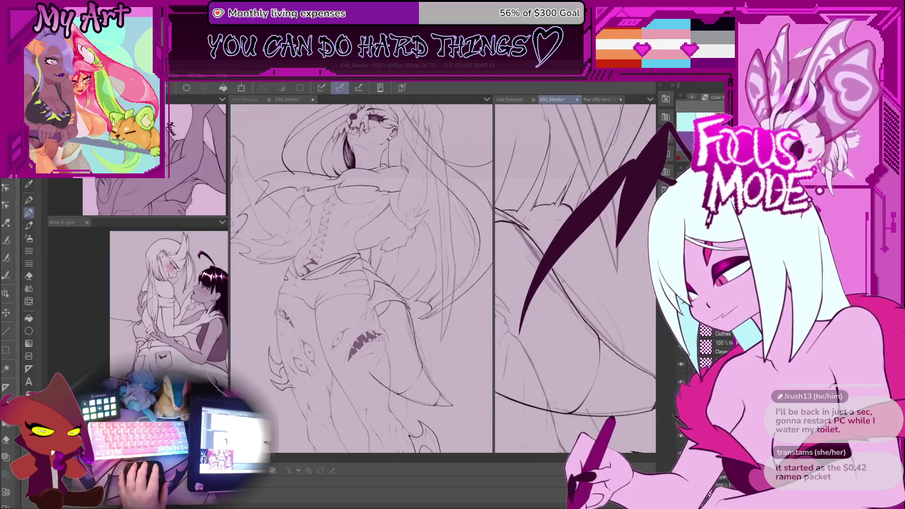
key(m)
mouse_move(566, 278)
mouse_down()
mouse_move(650, 359)
mouse_move(590, 384)
mouse_move(521, 348)
mouse_move(563, 274)
mouse_up()
Rotate and reshape the selected lower-body sketch shape, commit the transform, and rotate the canvas view
key(ctrl+t)
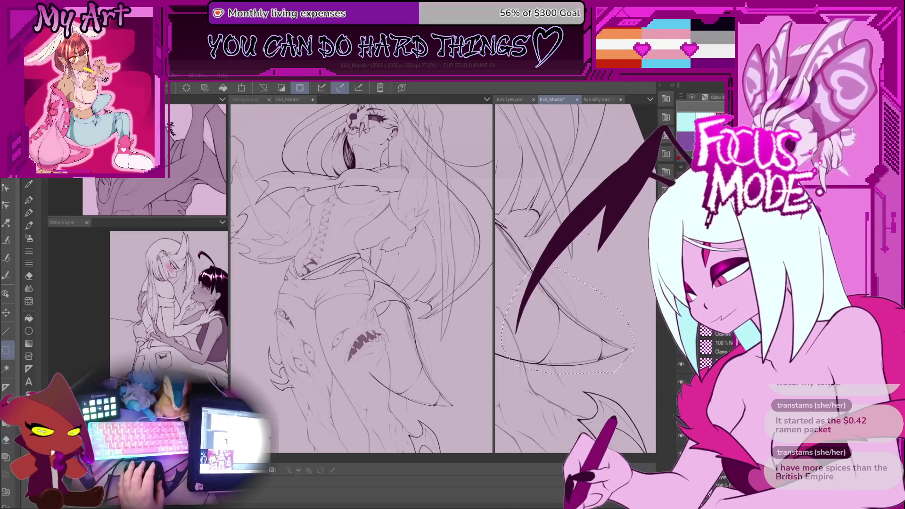
drag(632, 302, 611, 267)
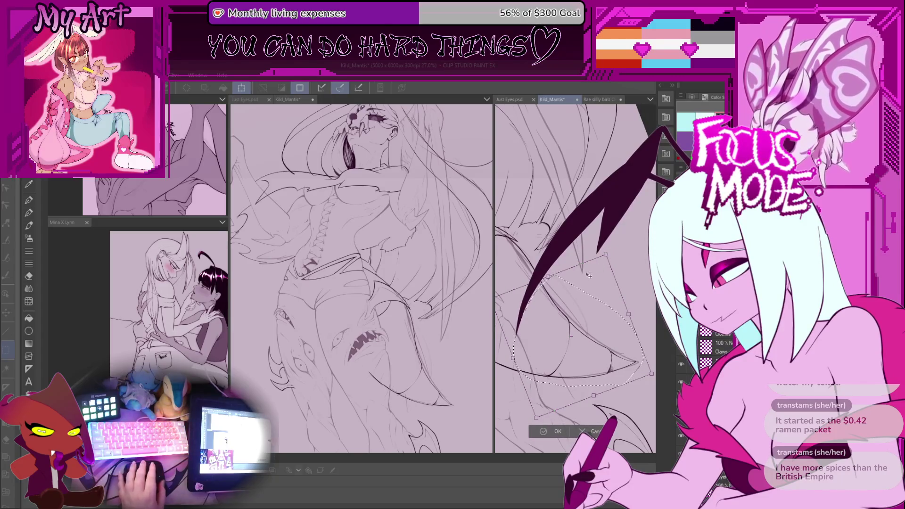
scroll(578, 299, up, 2)
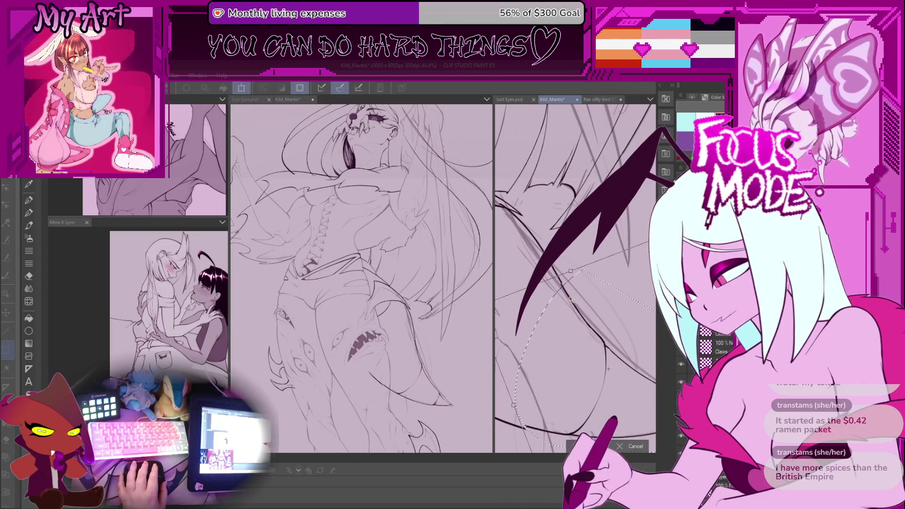
drag(572, 299, 595, 413)
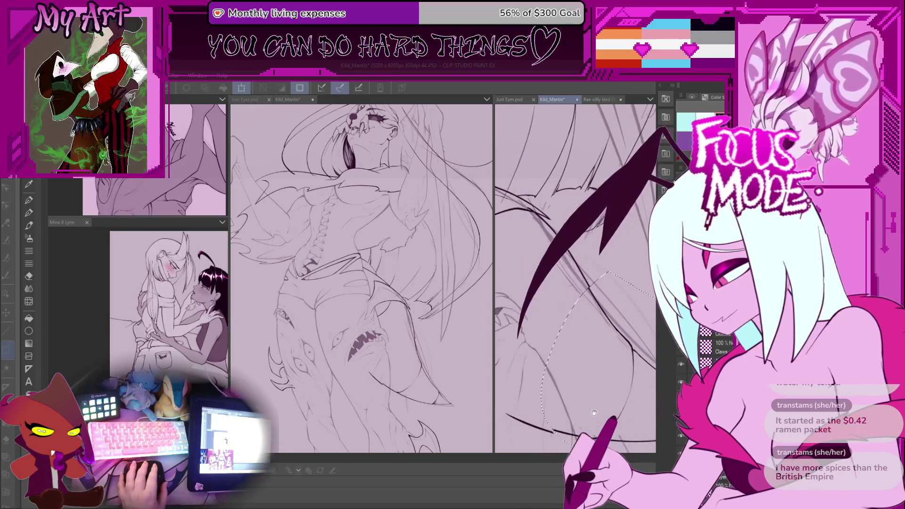
key(Return)
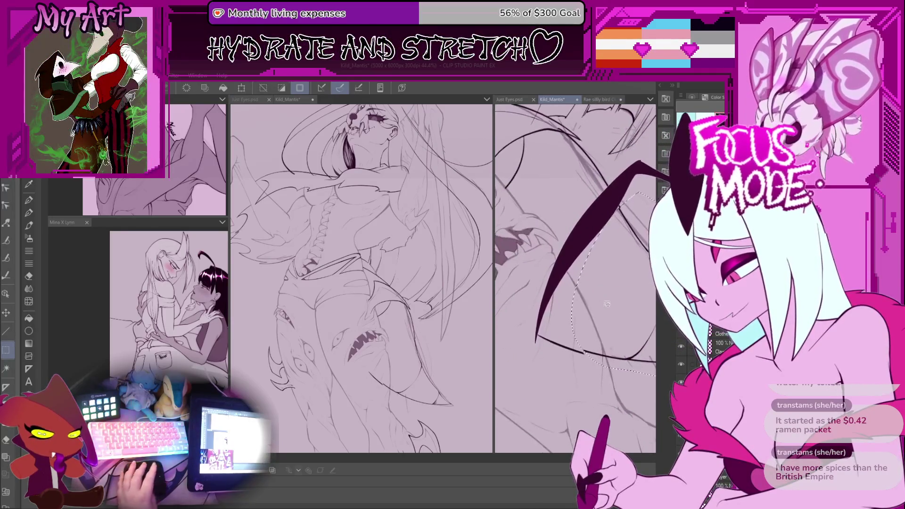
mouse_move(593, 270)
mouse_down()
mouse_move(586, 289)
mouse_move(561, 270)
mouse_move(519, 309)
mouse_move(523, 324)
mouse_move(563, 311)
mouse_move(546, 318)
mouse_up()
With the G-pen and no selection, ink the long diagonal line and its branch, then undo it
key(p)
key(p)
key(ctrl+d)
drag(519, 448, 608, 250)
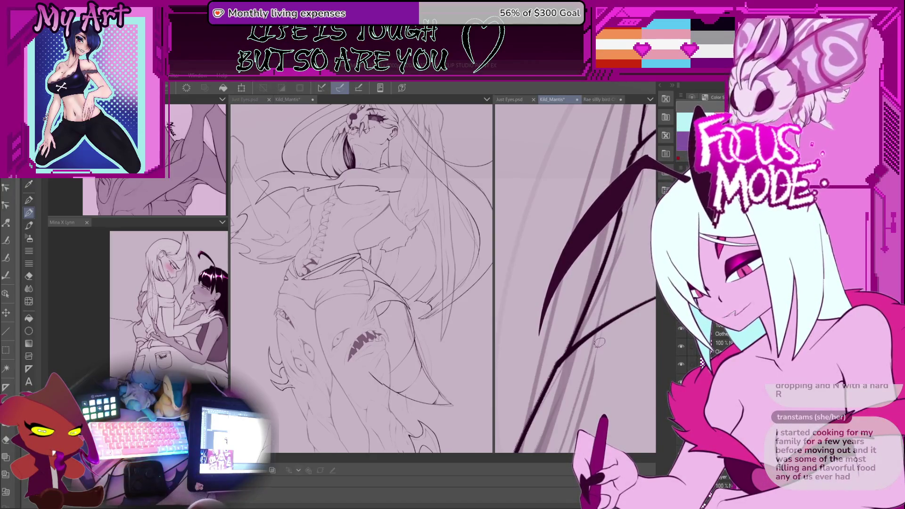
key(ctrl+z)
key(ctrl+z)
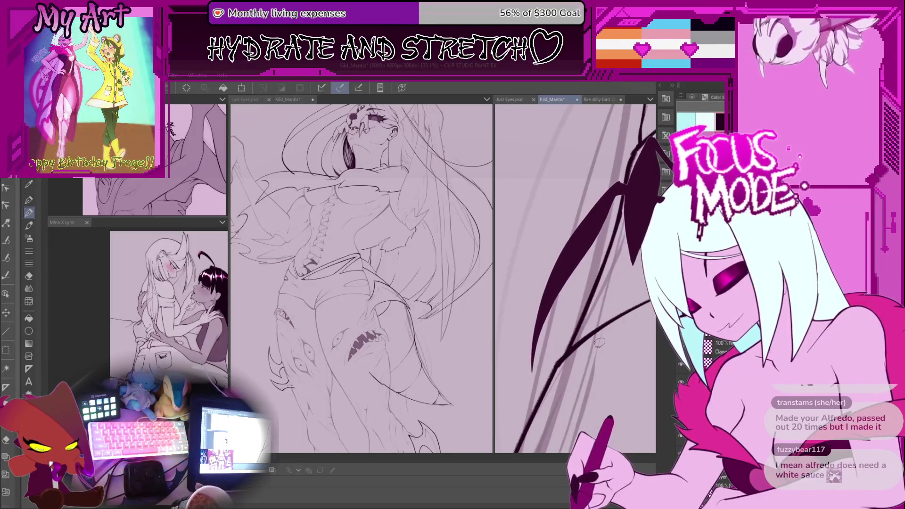
Add a short dark stroke near the wing, then undo back two stroke versions
drag(590, 318, 598, 348)
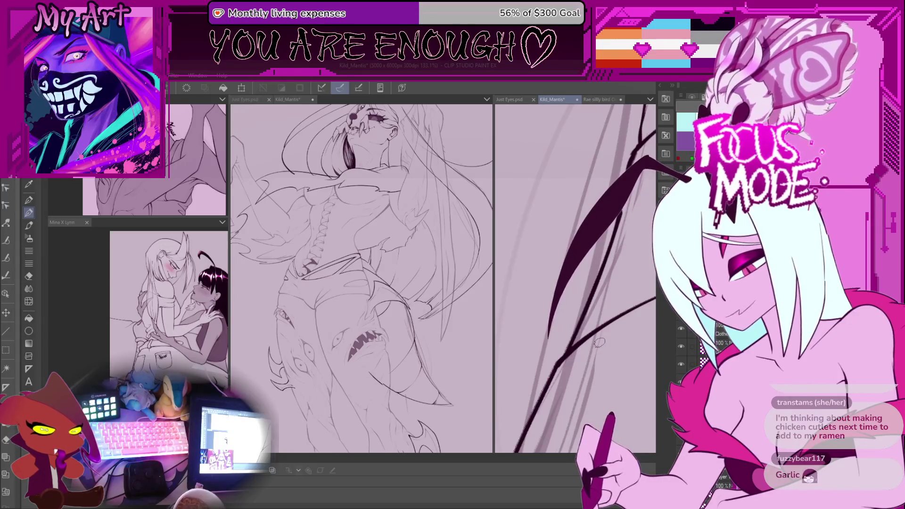
key(ctrl+z)
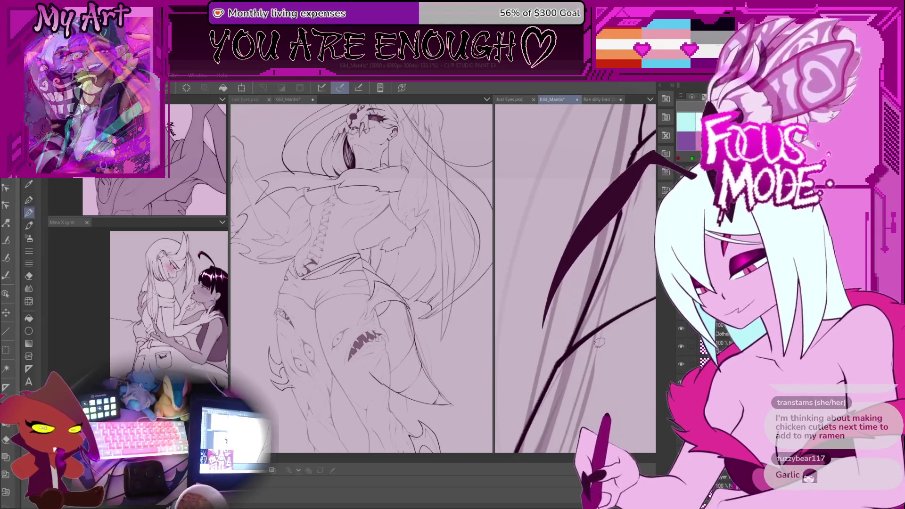
key(ctrl+z)
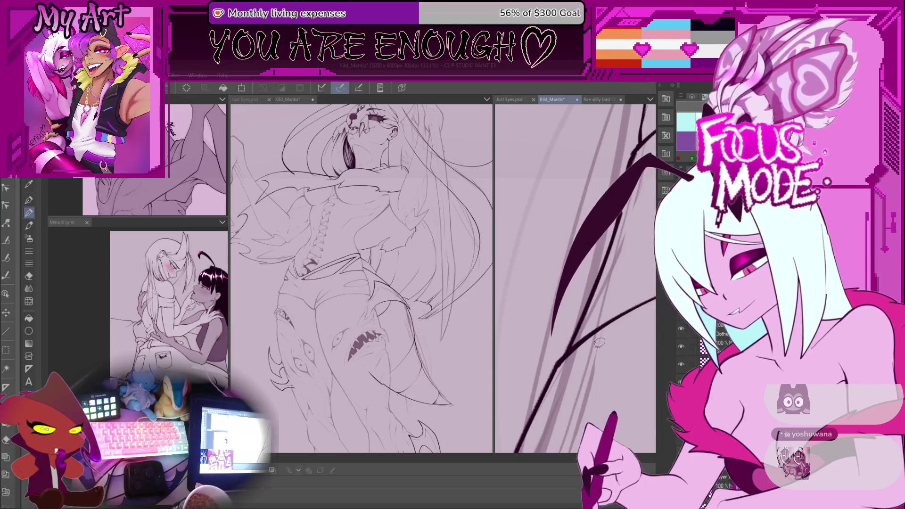
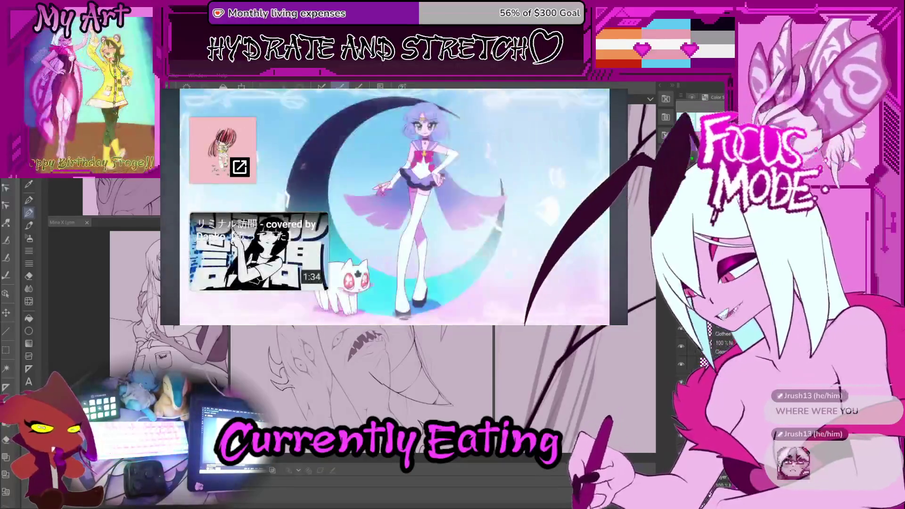
Move down to UTA's 'Tot Musica' video and make it fill the whole player area
scroll(394, 207, down, 4)
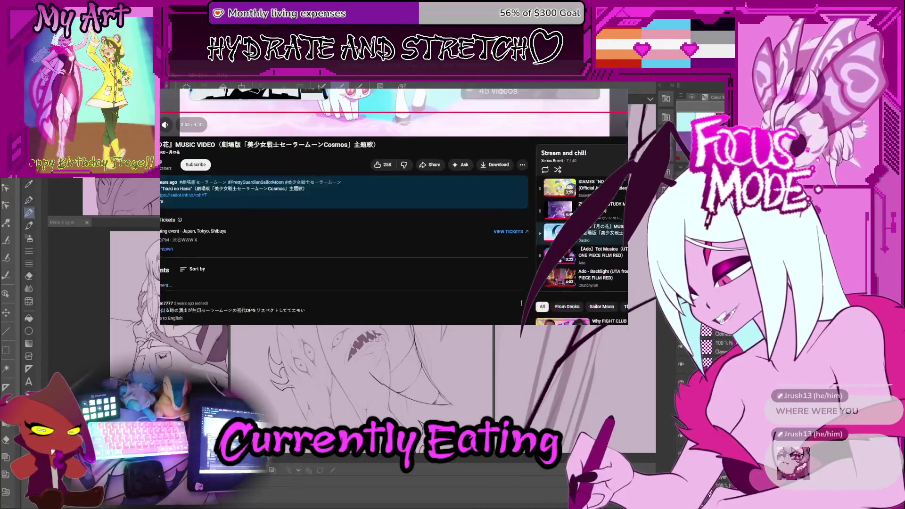
scroll(582, 231, down, 2)
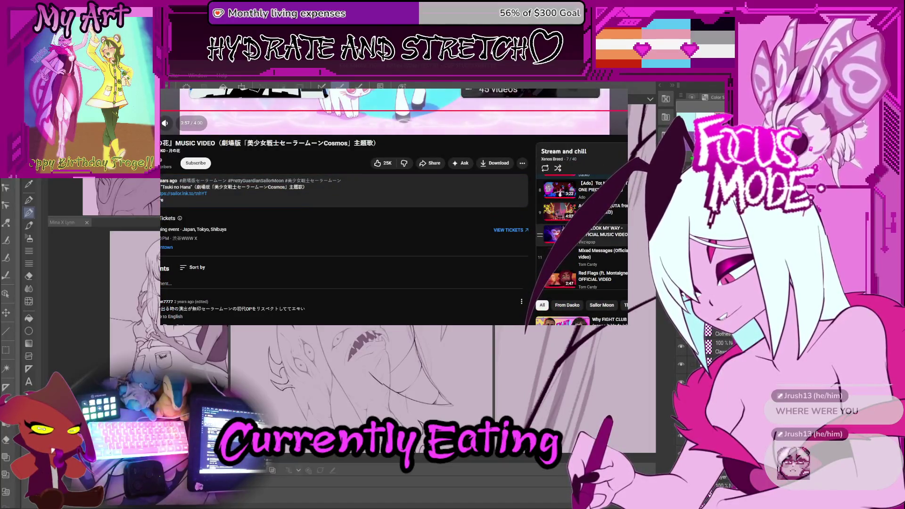
scroll(583, 231, down, 3)
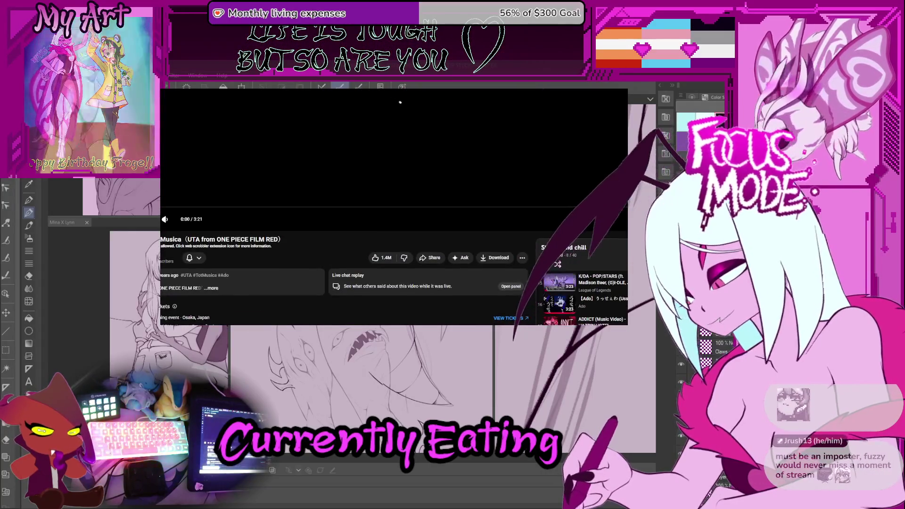
scroll(394, 207, down, 2)
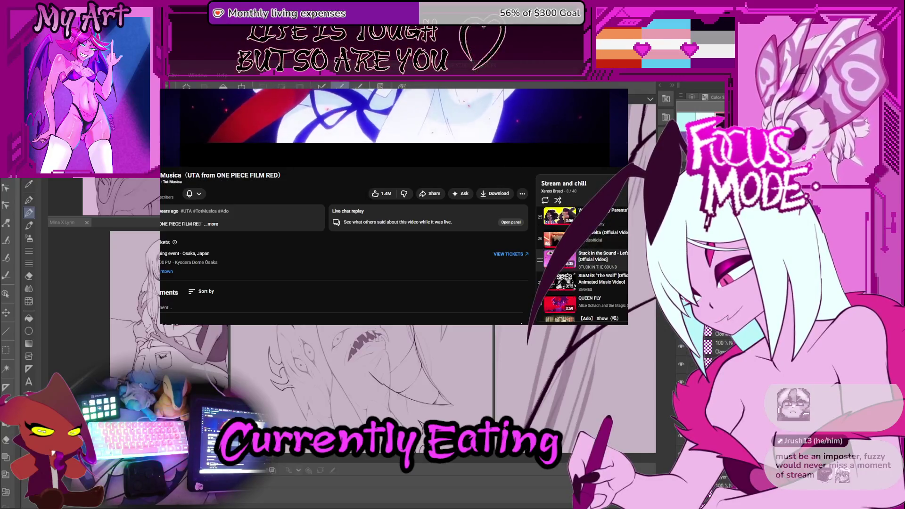
key(f)
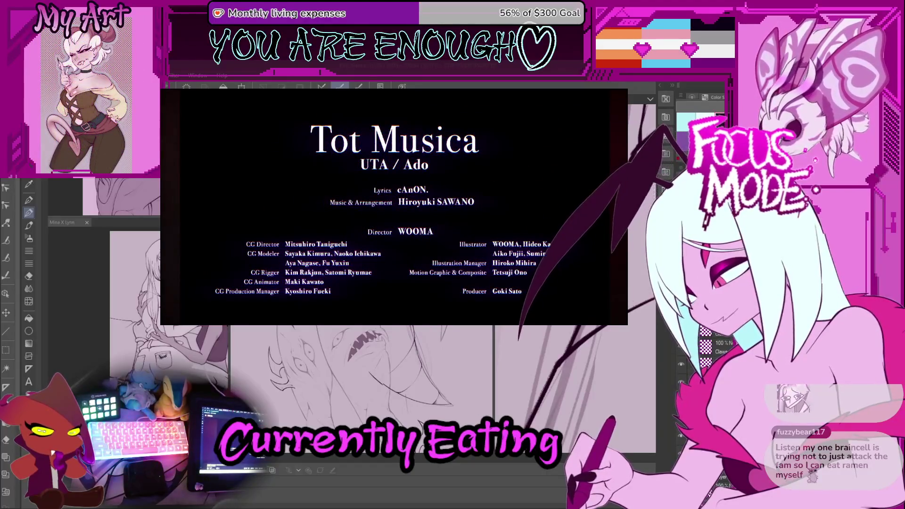
Pause 'Tot Musica' during its end credits at 3:13
click(188, 224)
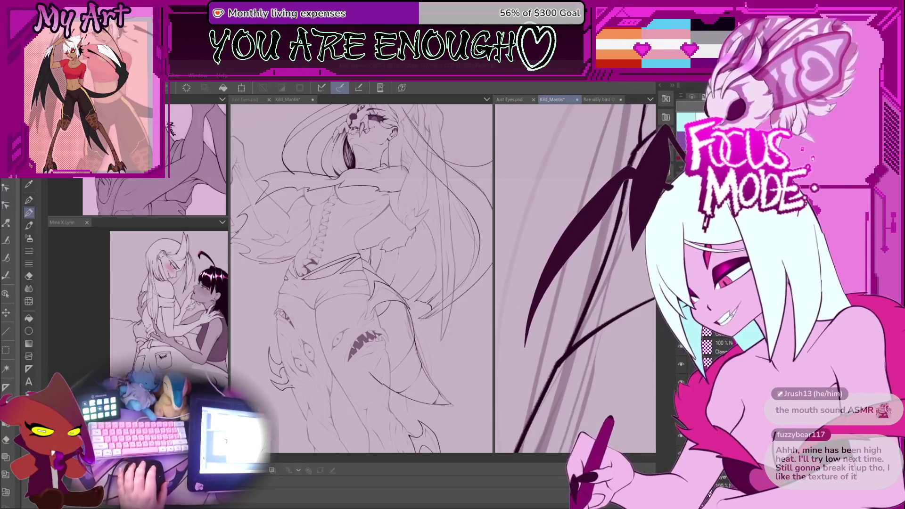
Undo the last inked stroke near the wing
scroll(577, 255, down, 5)
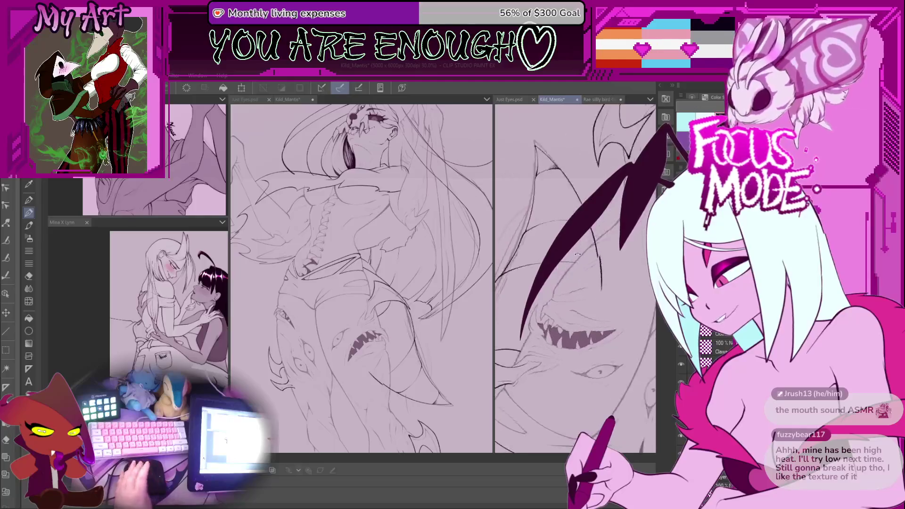
scroll(577, 255, up, 3)
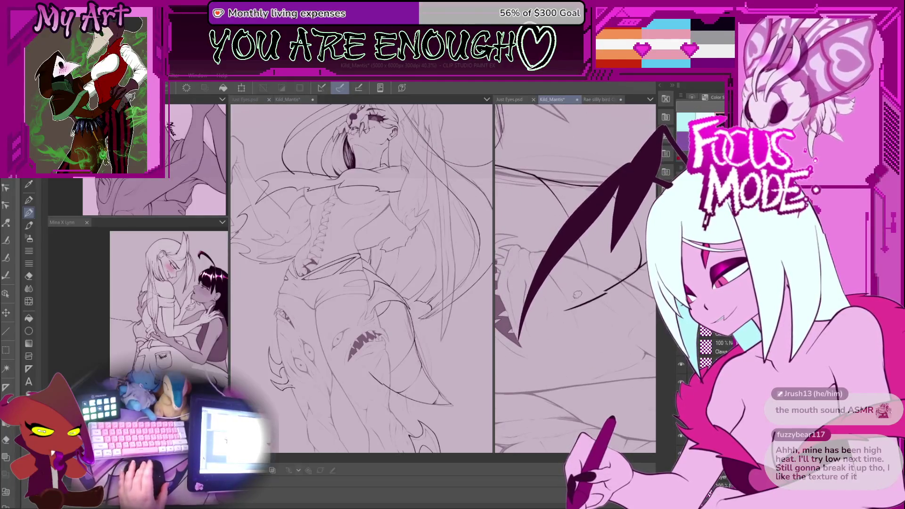
key(ctrl+z)
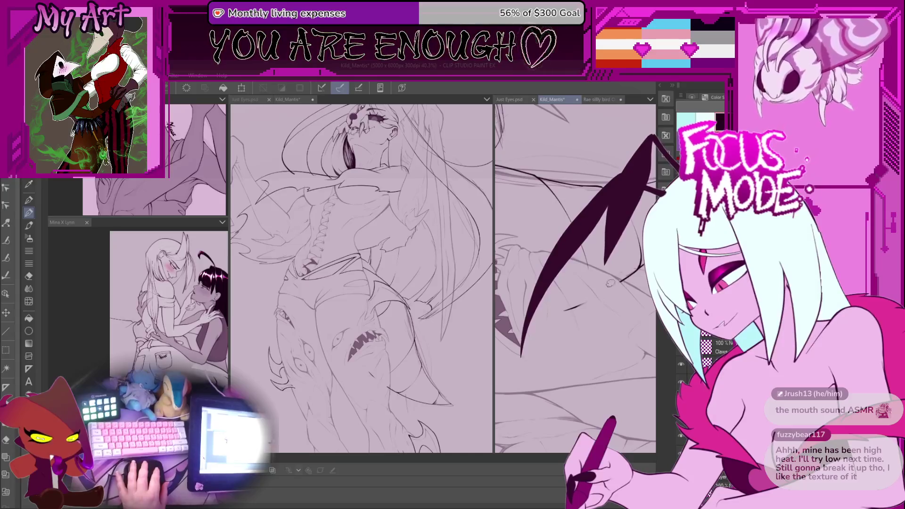
Zoom and rotate the right canvas view to bring the creature's teeth into view
scroll(565, 302, down, 5)
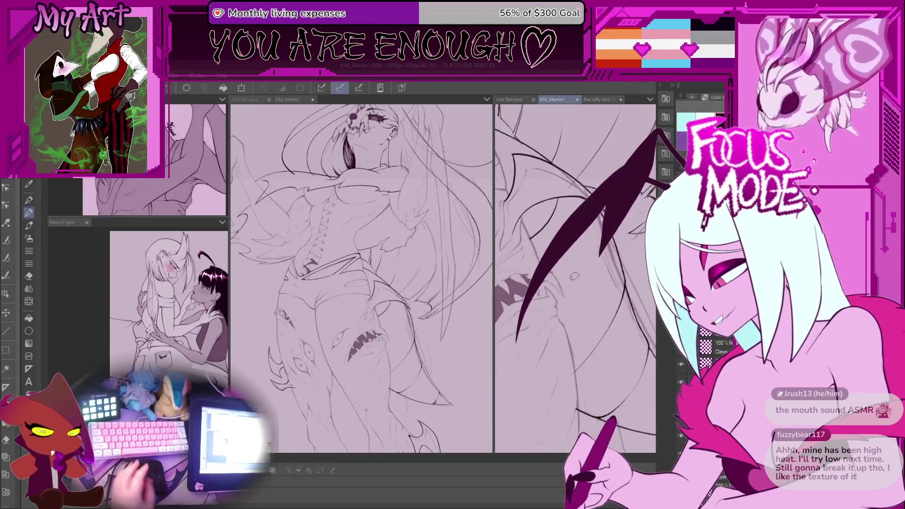
scroll(576, 272, up, 4)
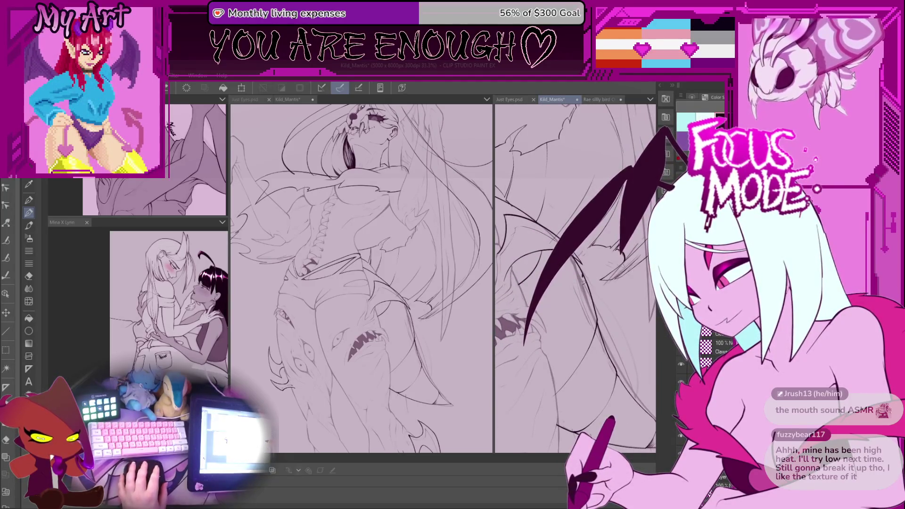
scroll(560, 319, down, 4)
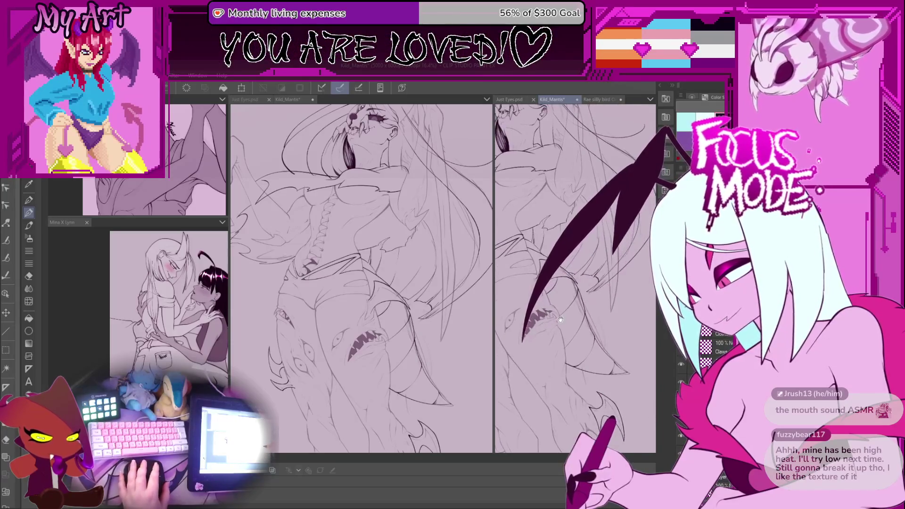
scroll(559, 319, up, 4)
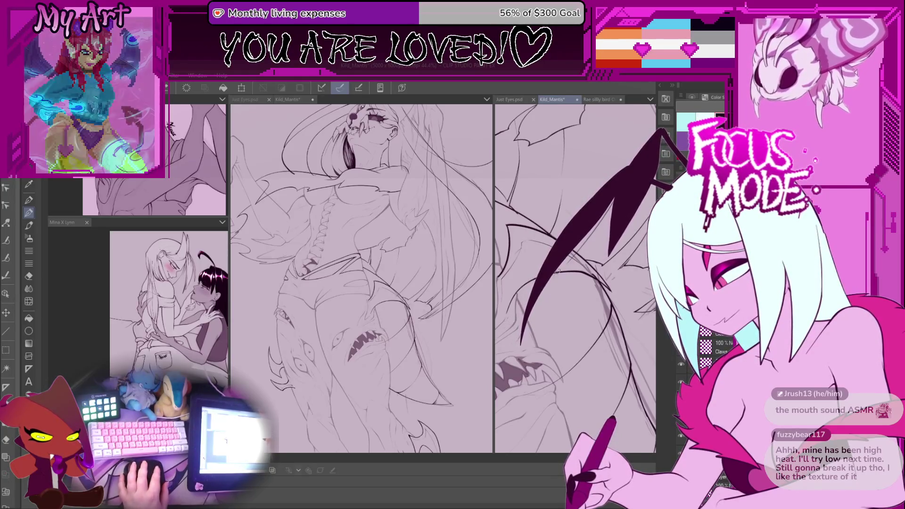
scroll(572, 288, down, 3)
scroll(571, 288, up, 2)
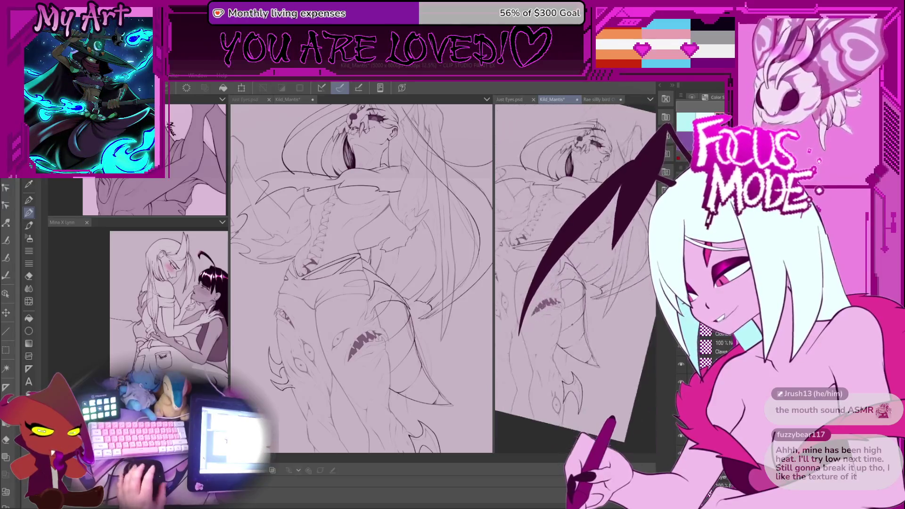
scroll(575, 301, up, 5)
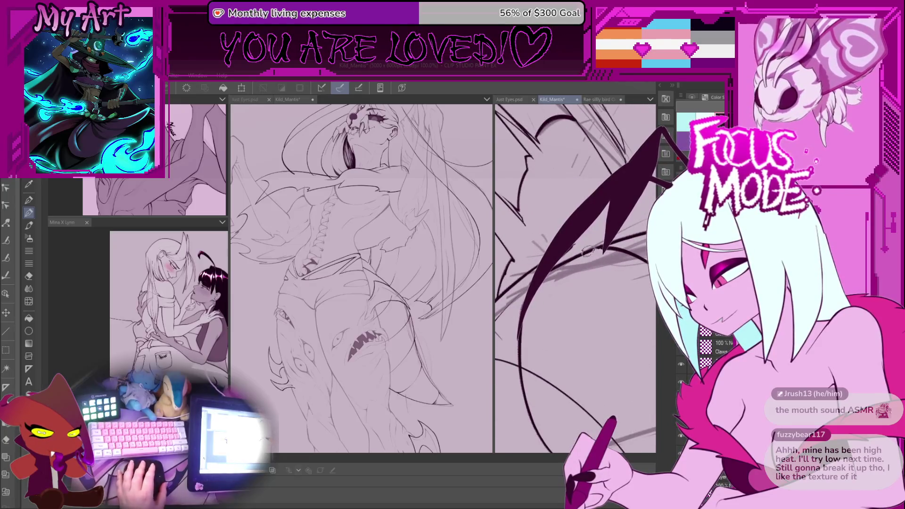
scroll(524, 290, up, 2)
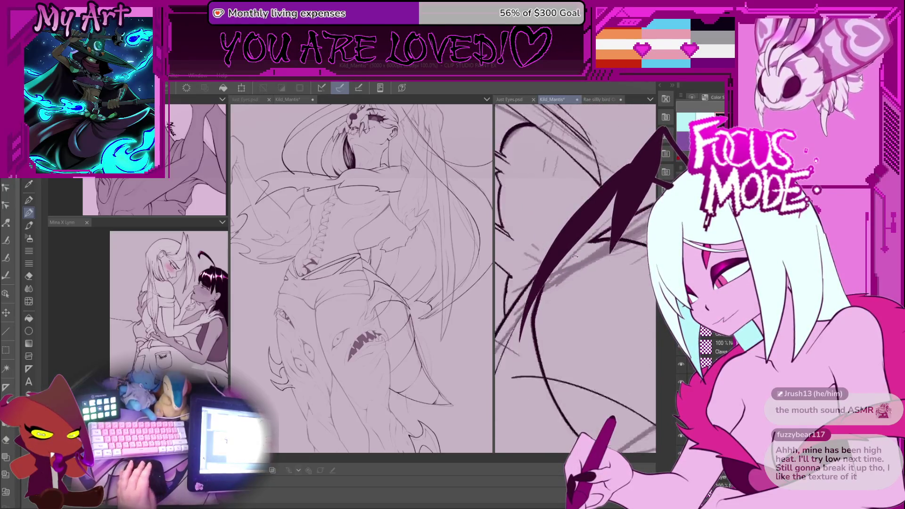
drag(562, 302, 581, 292)
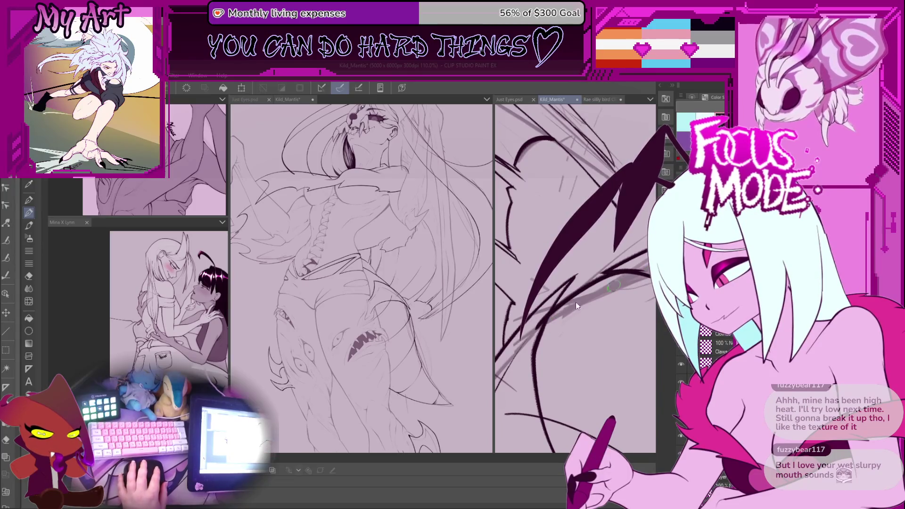
scroll(631, 268, down, 3)
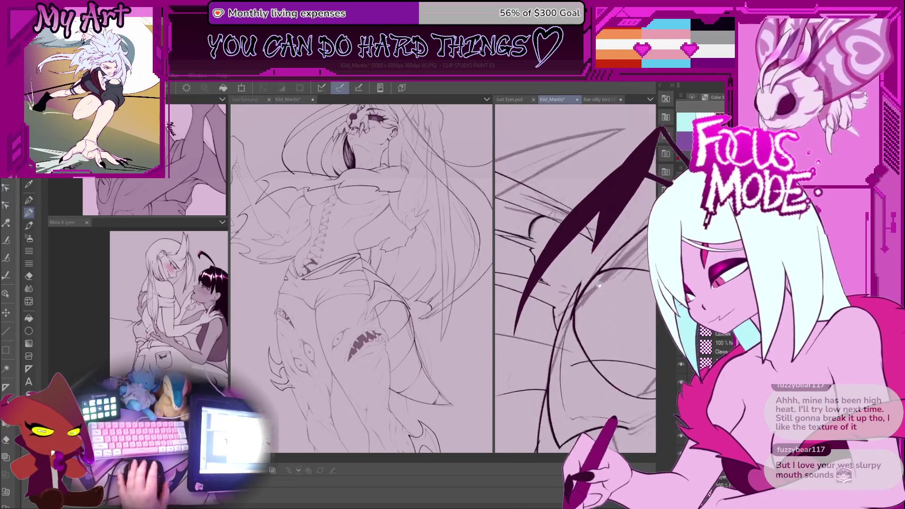
drag(559, 269, 519, 325)
Drag the split-view divider left to widen the working view and narrow the reference view
scroll(566, 278, up, 2)
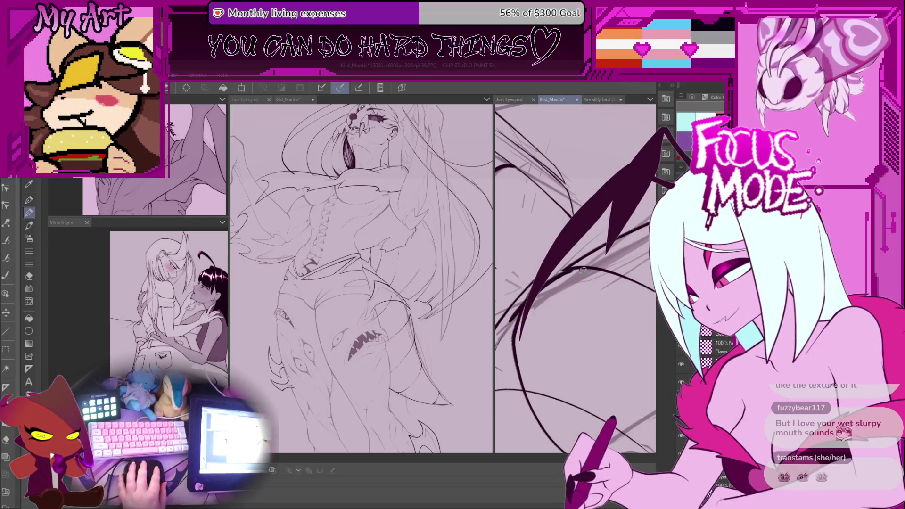
scroll(582, 280, down, 5)
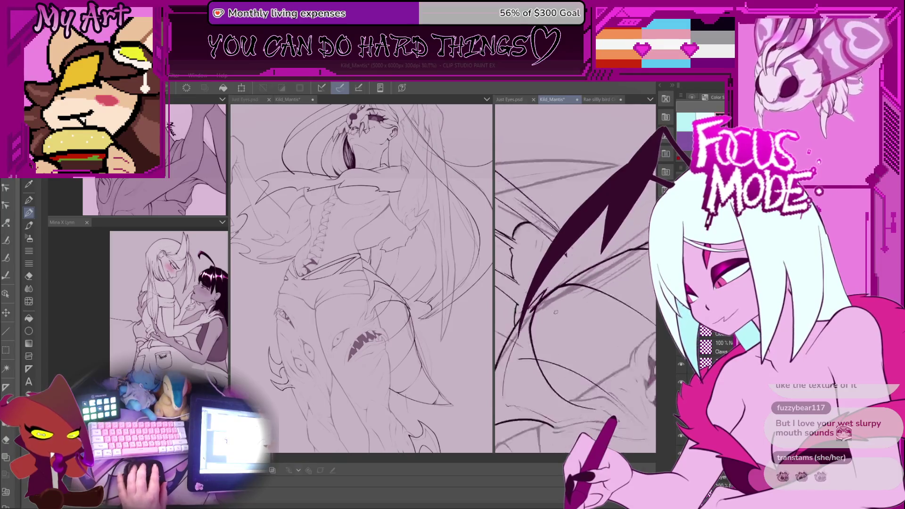
scroll(561, 284, up, 2)
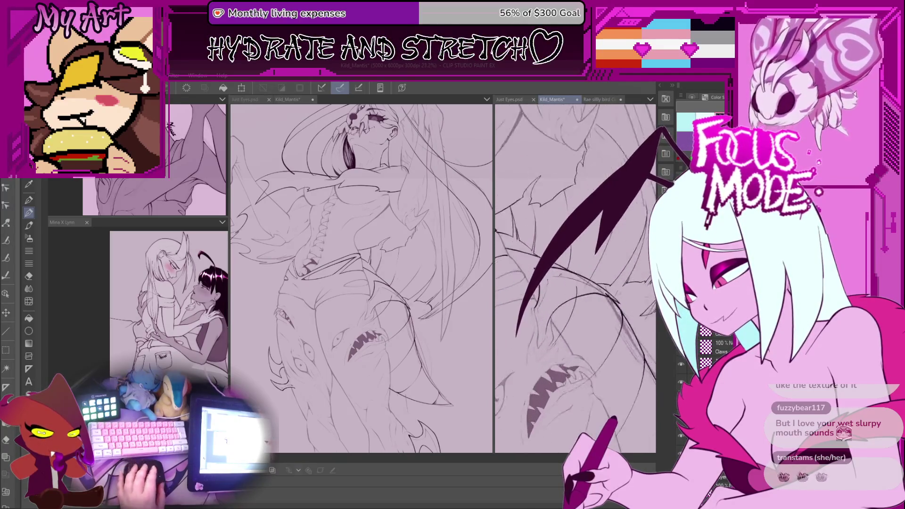
scroll(577, 296, up, 1)
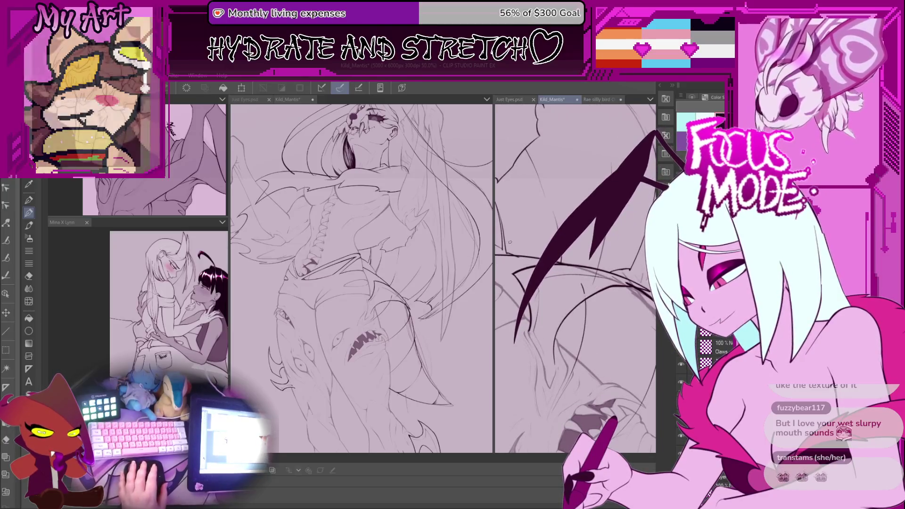
mouse_move(495, 239)
mouse_down()
mouse_move(424, 259)
mouse_move(408, 279)
mouse_up()
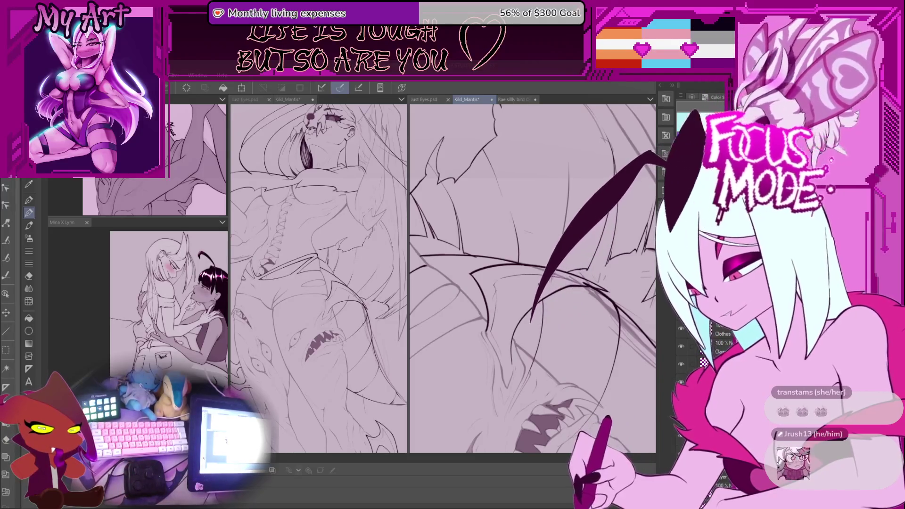
Zoom in until the monster's jagged teeth fill the right-hand canvas window
scroll(559, 318, up, 3)
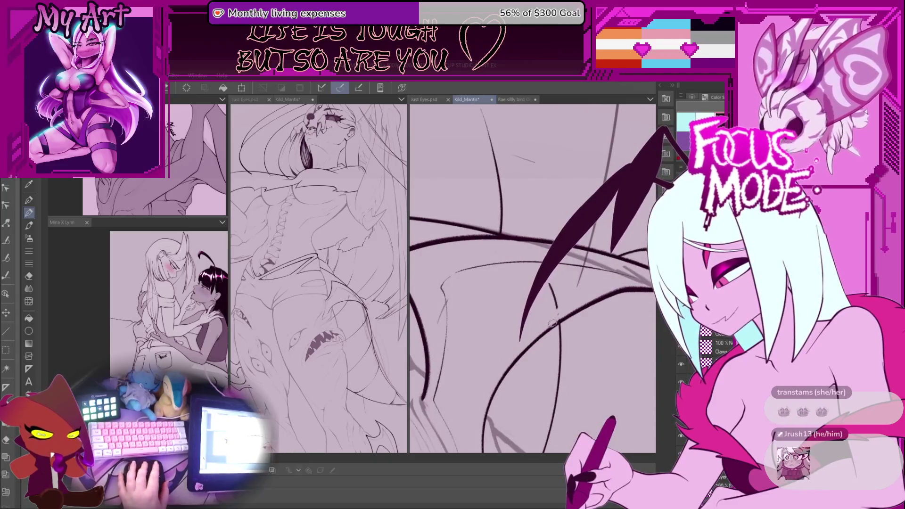
scroll(551, 276, down, 4)
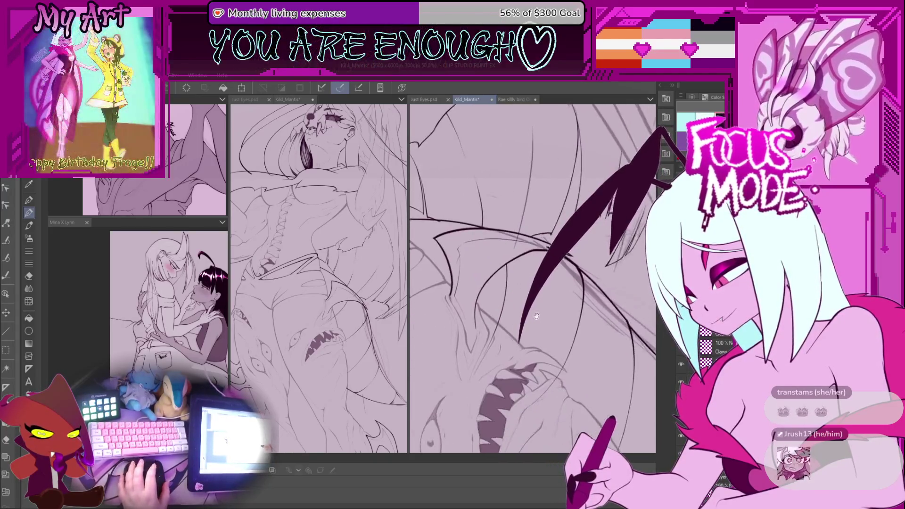
scroll(528, 278, up, 1)
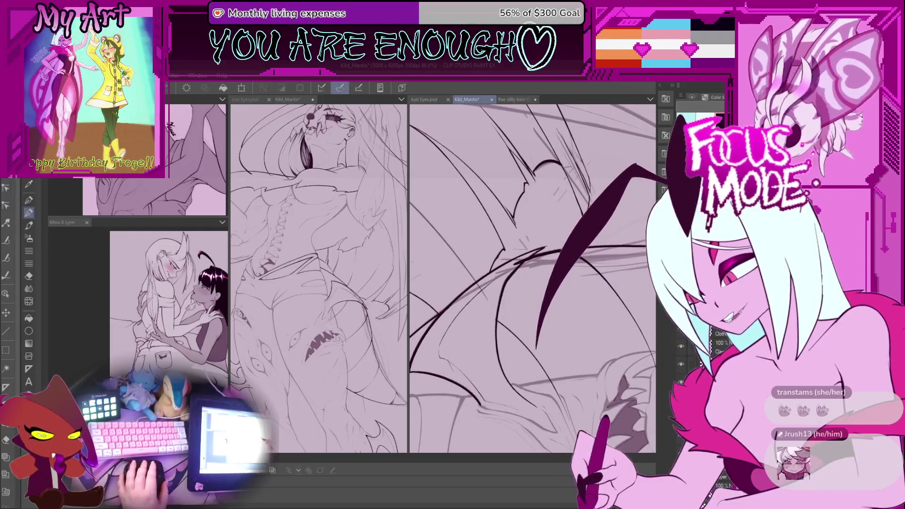
scroll(538, 259, up, 1)
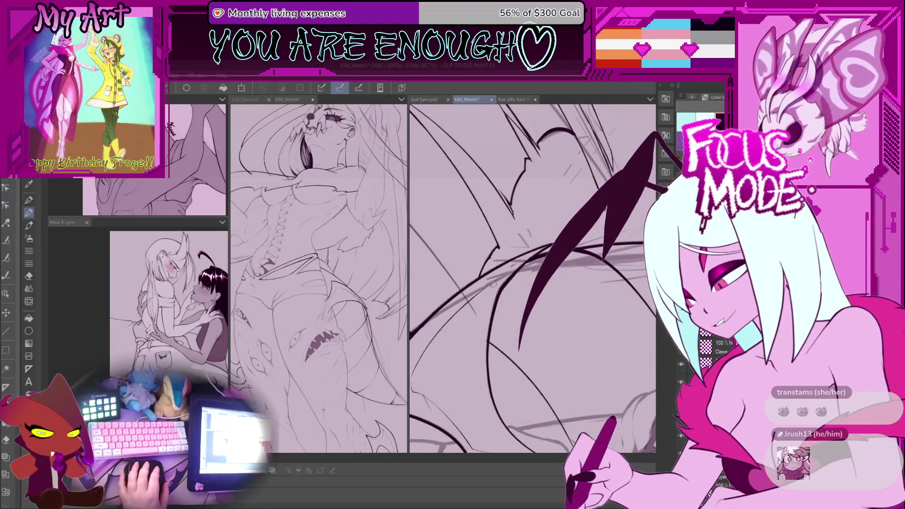
scroll(509, 264, down, 3)
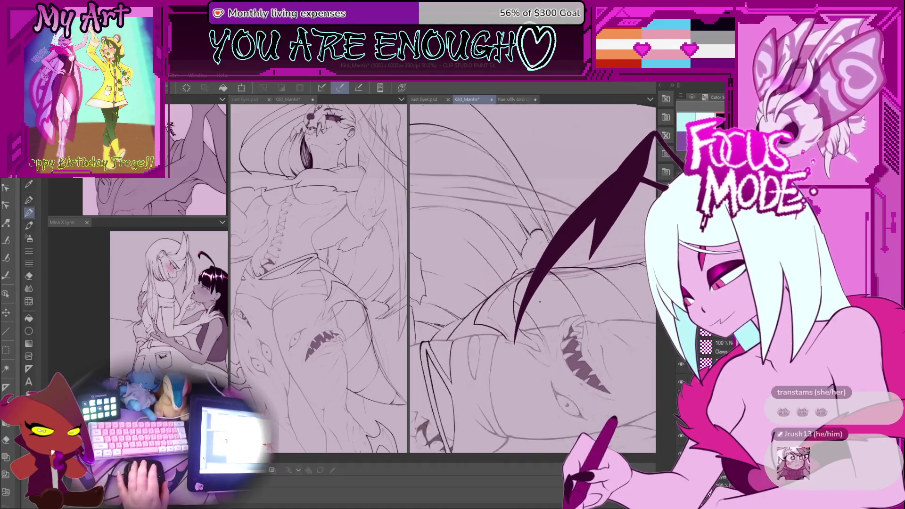
scroll(493, 275, up, 3)
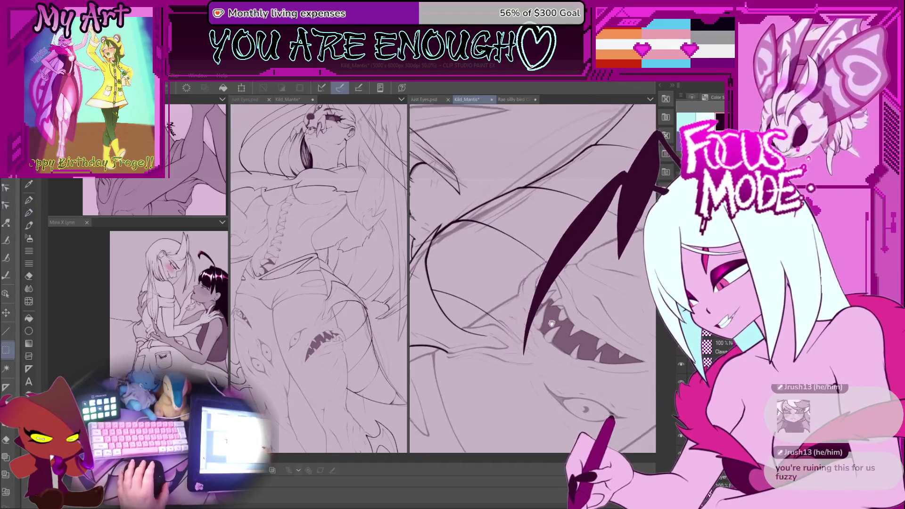
scroll(504, 339, up, 1)
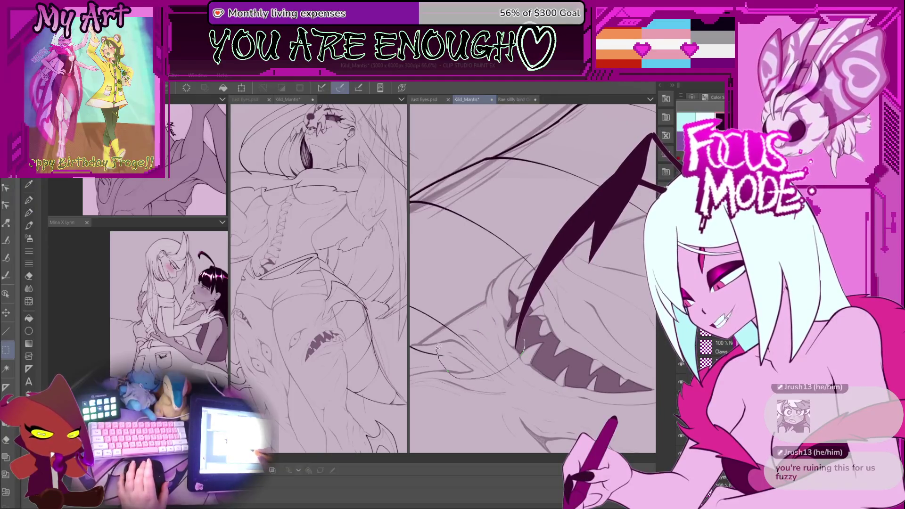
scroll(441, 355, up, 2)
Lasso a region around the monster's teeth, extend it up and right, then deselect
mouse_move(490, 356)
mouse_down()
mouse_move(570, 350)
mouse_move(485, 363)
mouse_up()
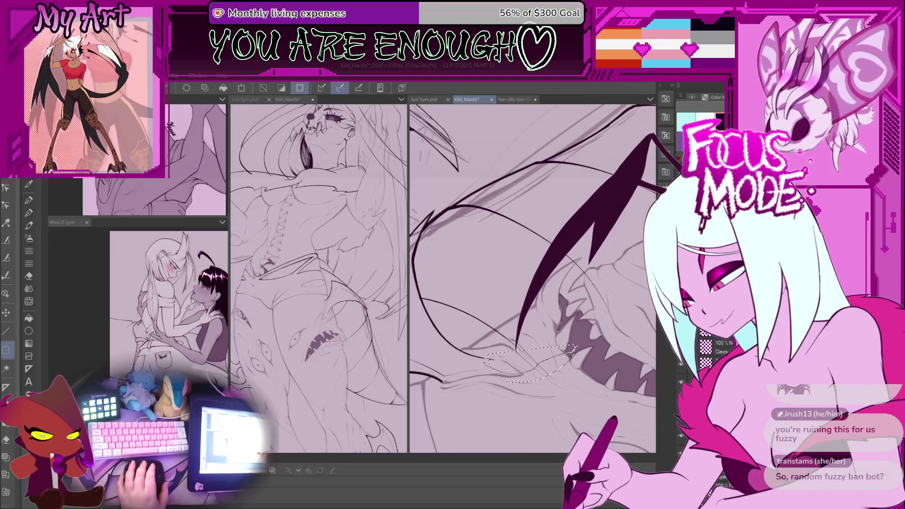
scroll(628, 297, up, 3)
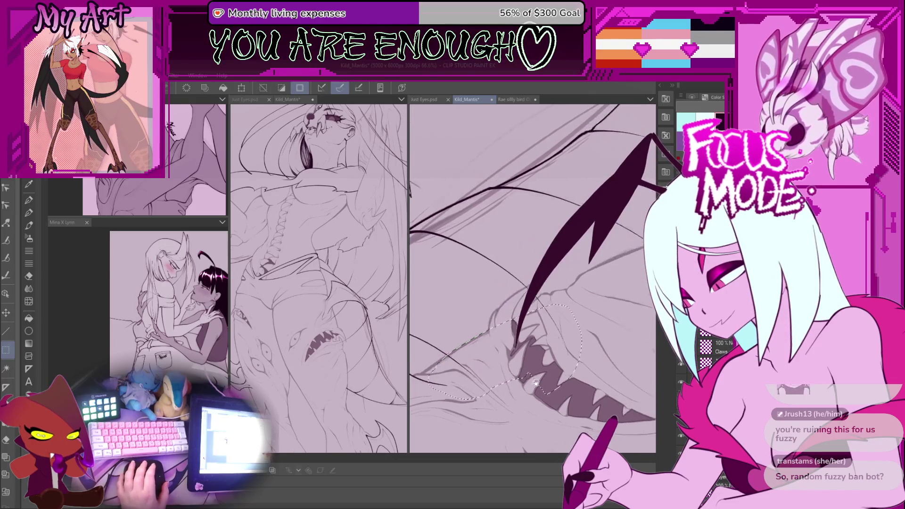
scroll(502, 307, up, 1)
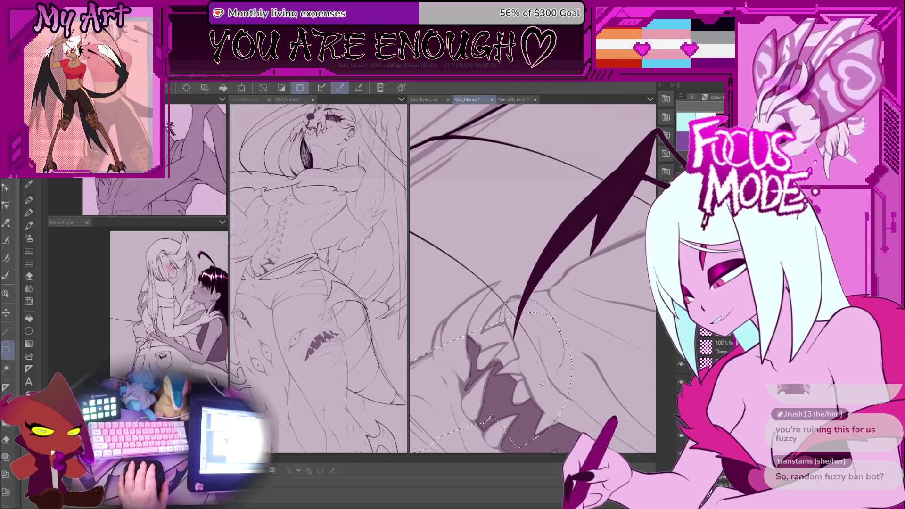
drag(542, 384, 451, 366)
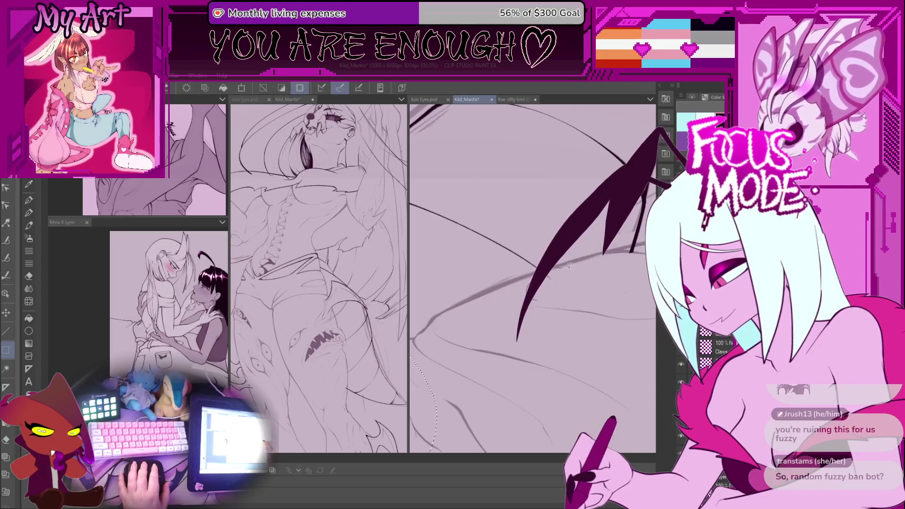
mouse_move(587, 293)
mouse_down()
mouse_move(612, 267)
mouse_move(555, 267)
mouse_up()
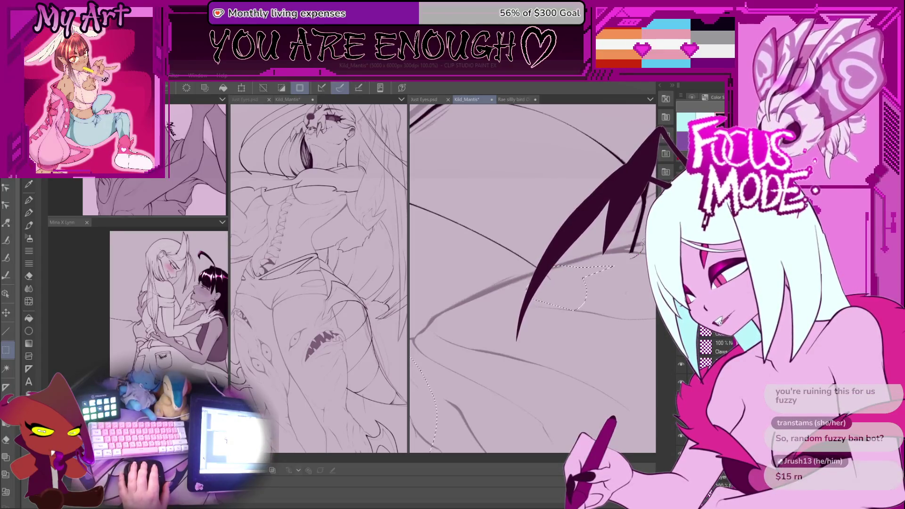
key(ctrl+d)
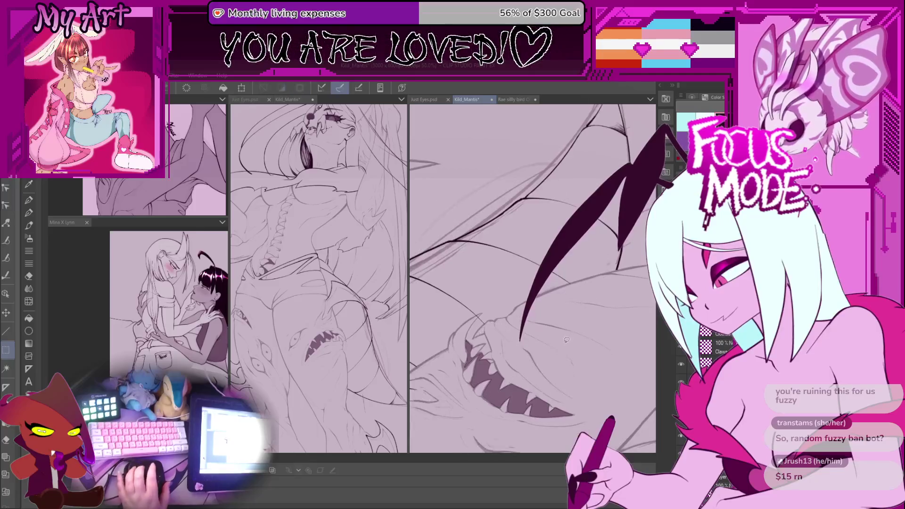
Rotate and pan the view along the claw and wing lines
mouse_move(613, 301)
mouse_down()
mouse_move(567, 324)
mouse_move(582, 290)
mouse_move(593, 288)
mouse_move(597, 304)
mouse_up()
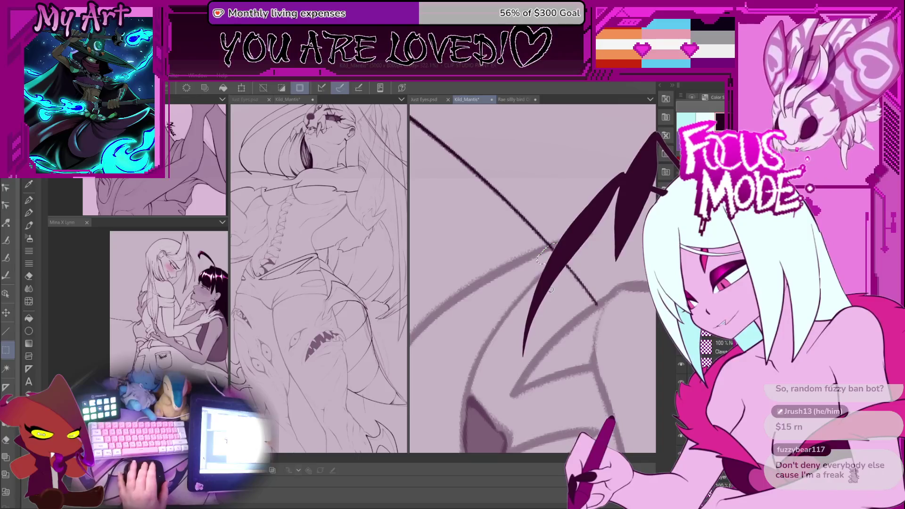
scroll(542, 254, down, 10)
mouse_move(536, 333)
mouse_down()
mouse_move(528, 308)
mouse_move(510, 327)
mouse_move(535, 301)
mouse_up()
drag(508, 413, 480, 428)
scroll(548, 211, up, 5)
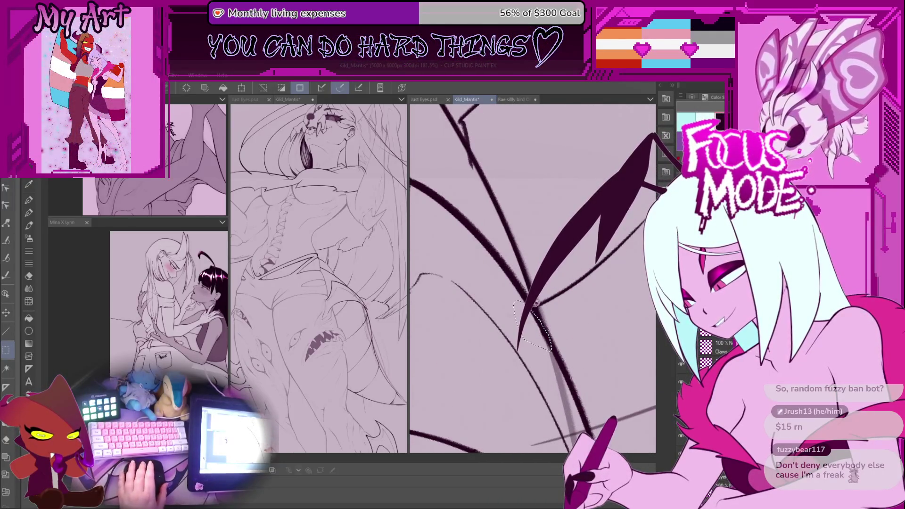
drag(523, 269, 533, 283)
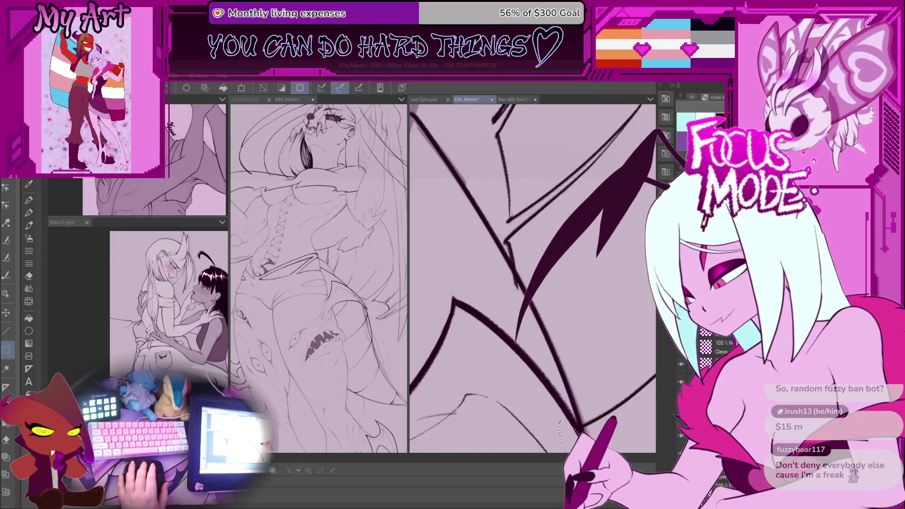
Tilt the page clockwise and bring the figure's hair and side into view
scroll(516, 263, down, 10)
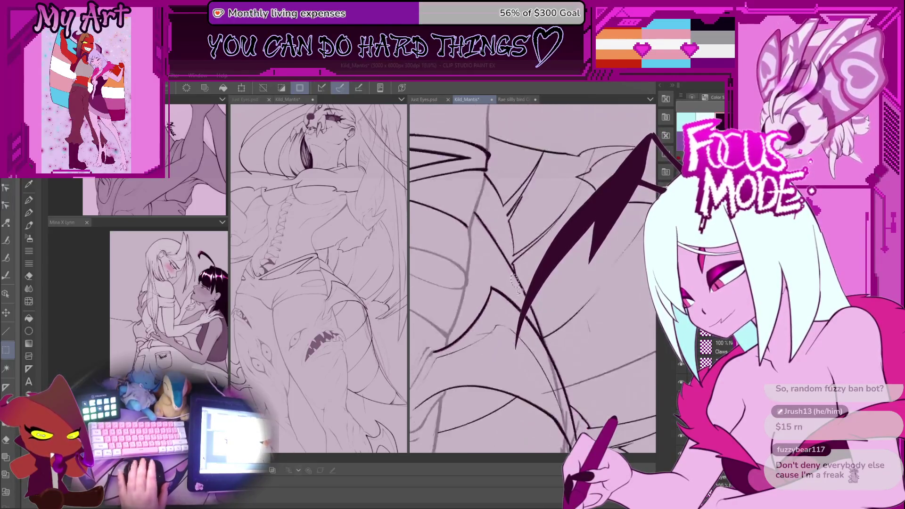
scroll(523, 270, down, 5)
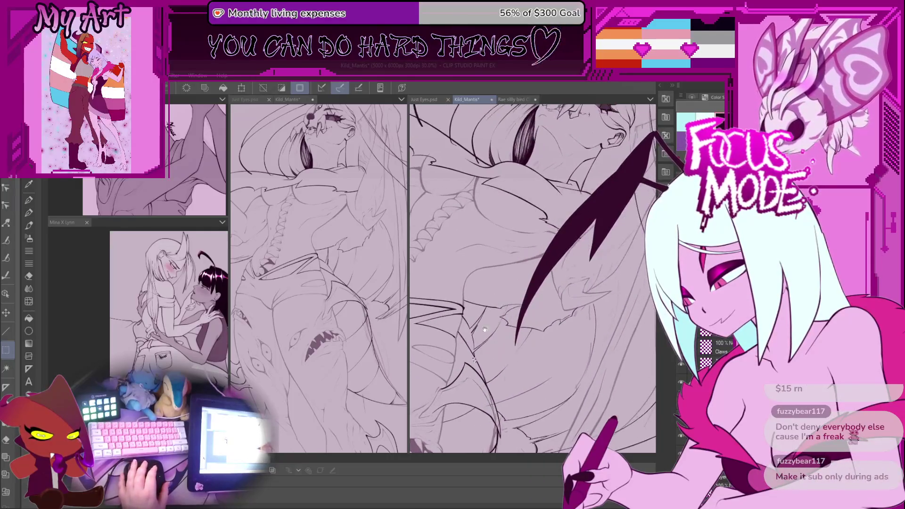
scroll(524, 269, up, 5)
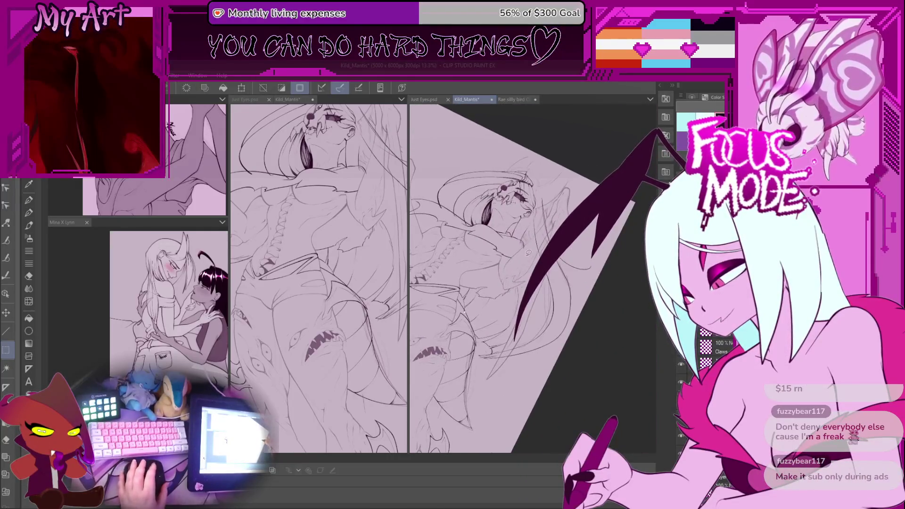
scroll(533, 259, down, 3)
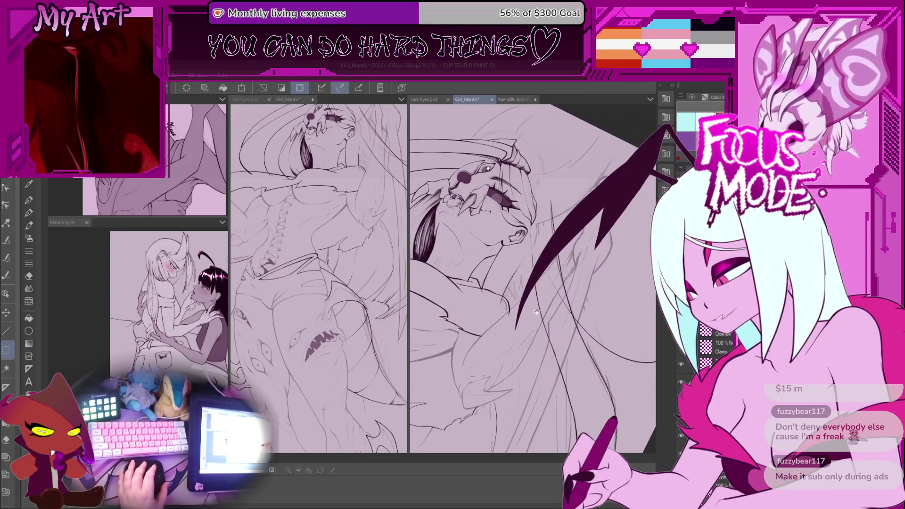
mouse_move(532, 260)
mouse_down()
mouse_move(547, 304)
mouse_move(571, 313)
mouse_up()
scroll(579, 315, up, 1)
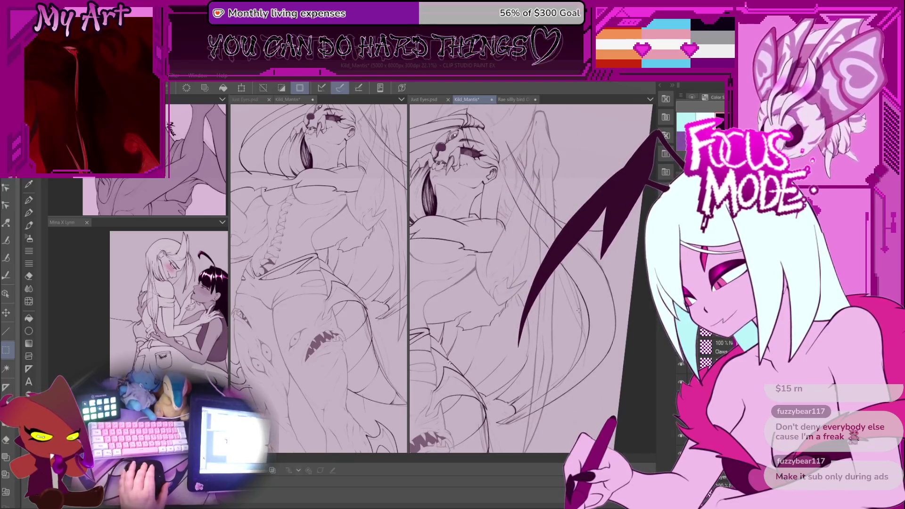
drag(450, 362, 539, 238)
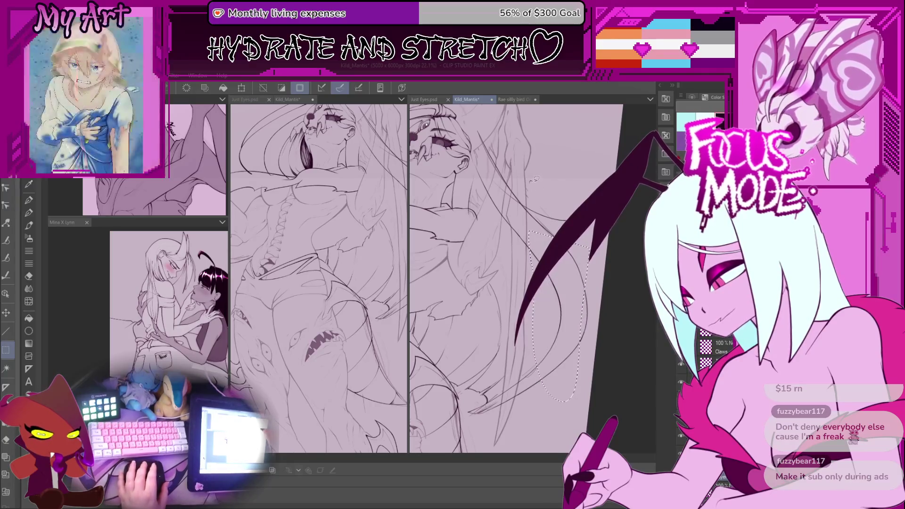
Lasso a small area along the long curving hair line
drag(544, 165, 545, 167)
scroll(544, 166, up, 3)
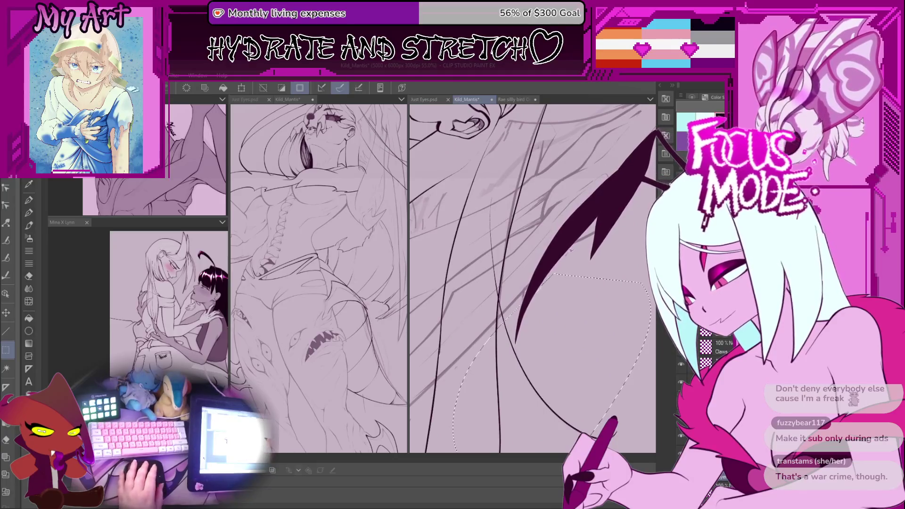
mouse_move(561, 263)
mouse_down()
mouse_move(507, 332)
mouse_move(568, 292)
mouse_move(519, 331)
mouse_up()
Switch back to the Pen tool and clear the selection around the hair line
key(p)
key(ctrl+d)
scroll(520, 302, up, 2)
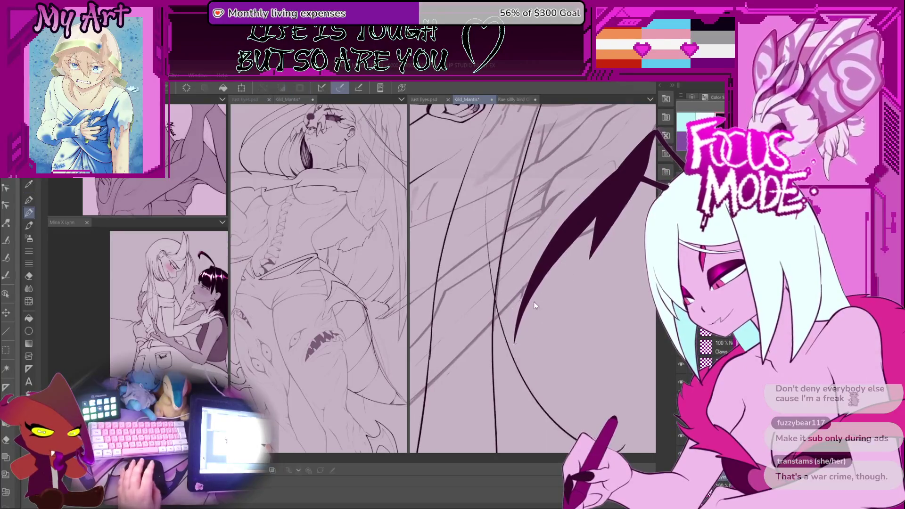
scroll(519, 303, up, 1)
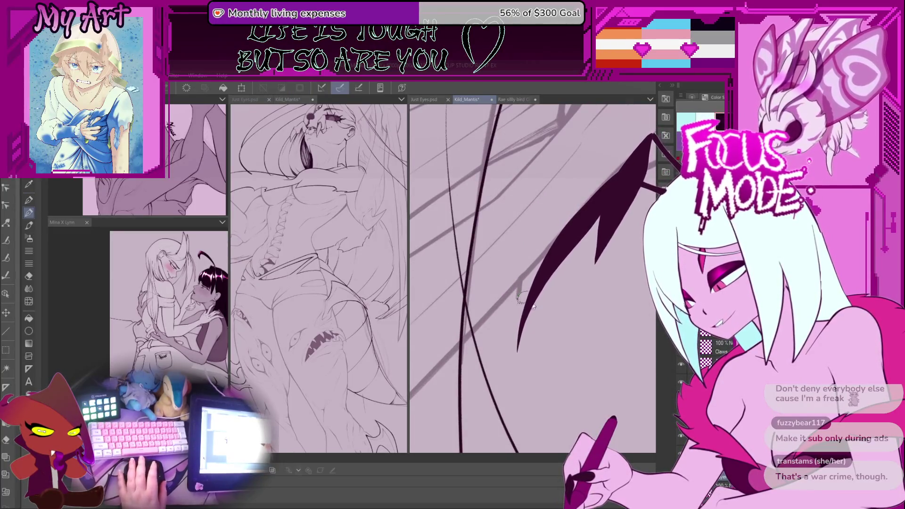
Rework, thicken and retouch the lower part of the long inked hair line
mouse_move(527, 304)
mouse_down()
mouse_move(533, 283)
mouse_move(521, 330)
mouse_up()
scroll(527, 295, up, 3)
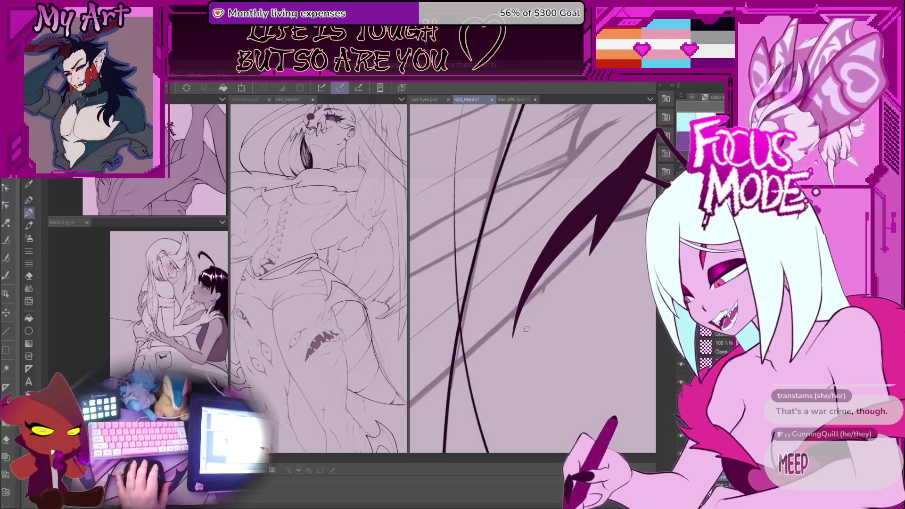
scroll(510, 308, up, 2)
mouse_move(590, 238)
mouse_down()
mouse_move(507, 316)
mouse_move(587, 246)
mouse_up()
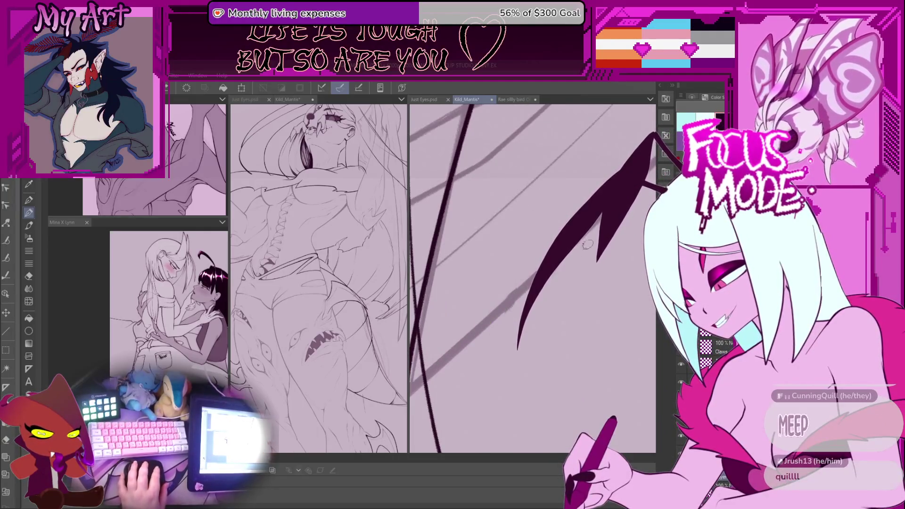
drag(499, 322, 598, 225)
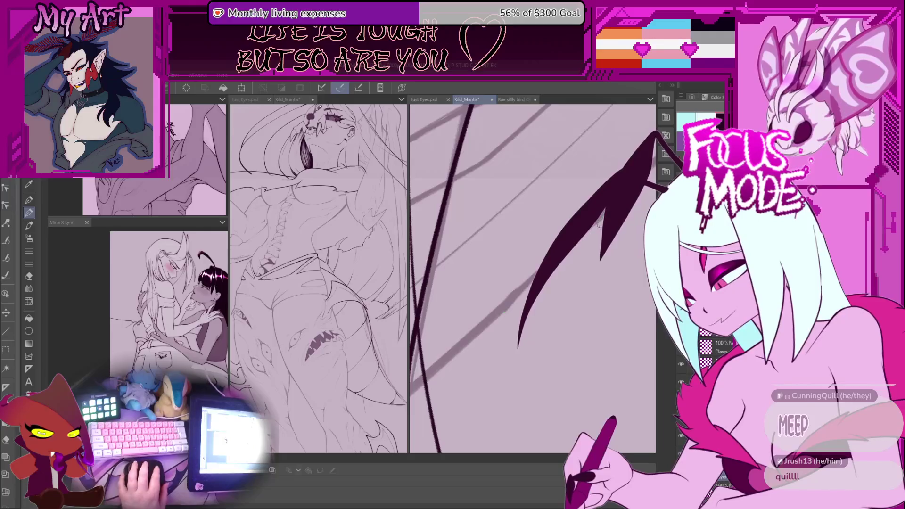
drag(518, 346, 563, 257)
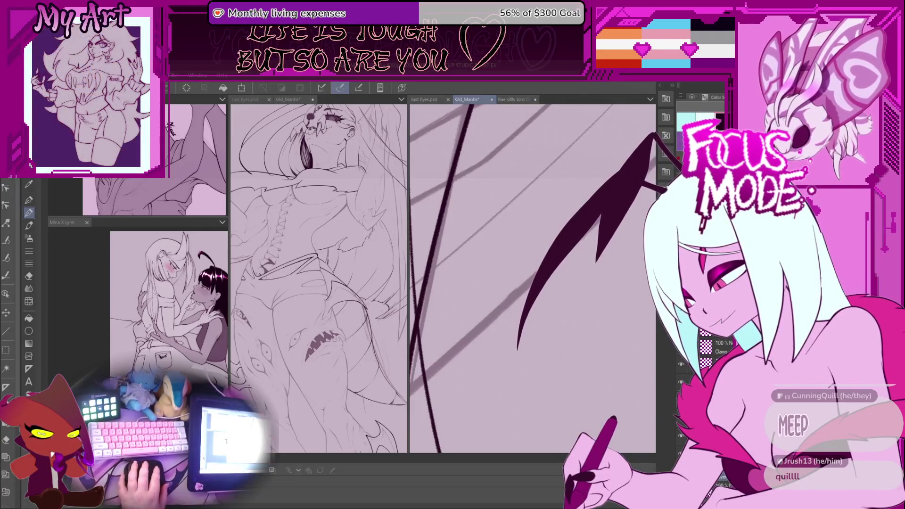
mouse_move(518, 345)
mouse_down()
mouse_move(550, 278)
mouse_move(525, 298)
mouse_up()
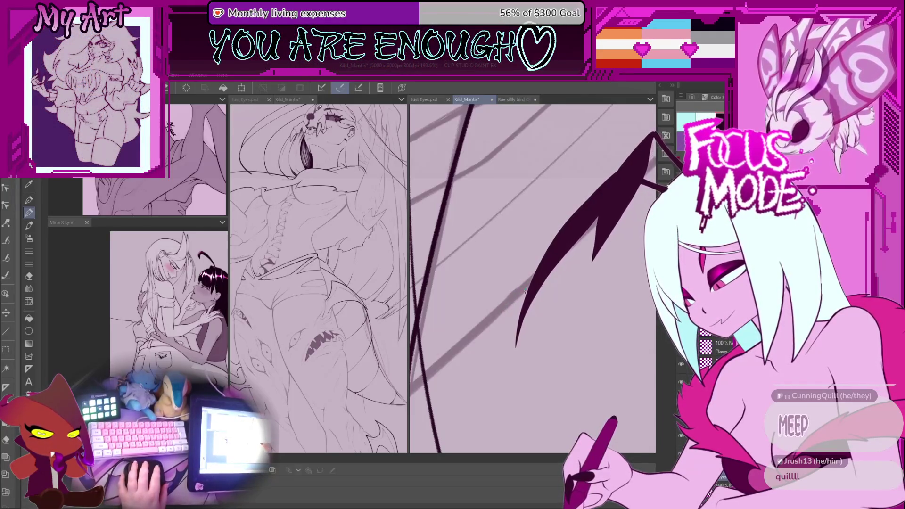
drag(518, 347, 542, 256)
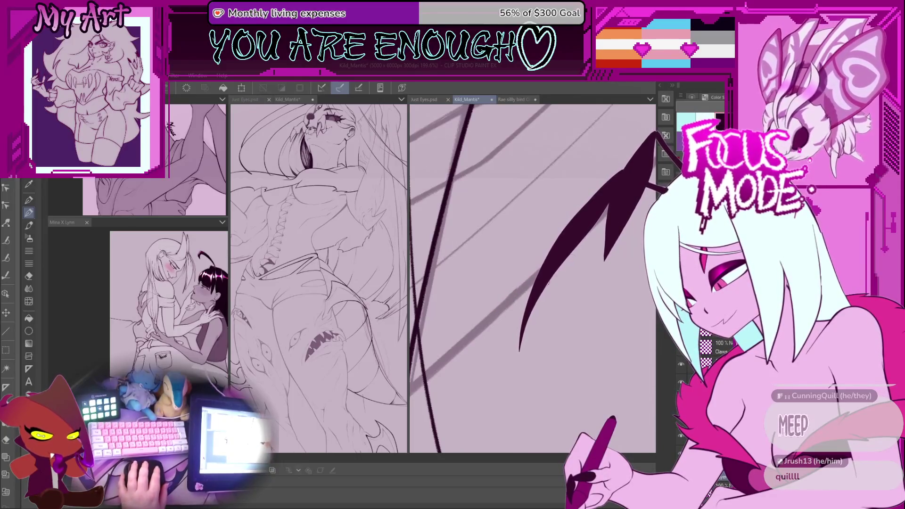
scroll(561, 266, down, 5)
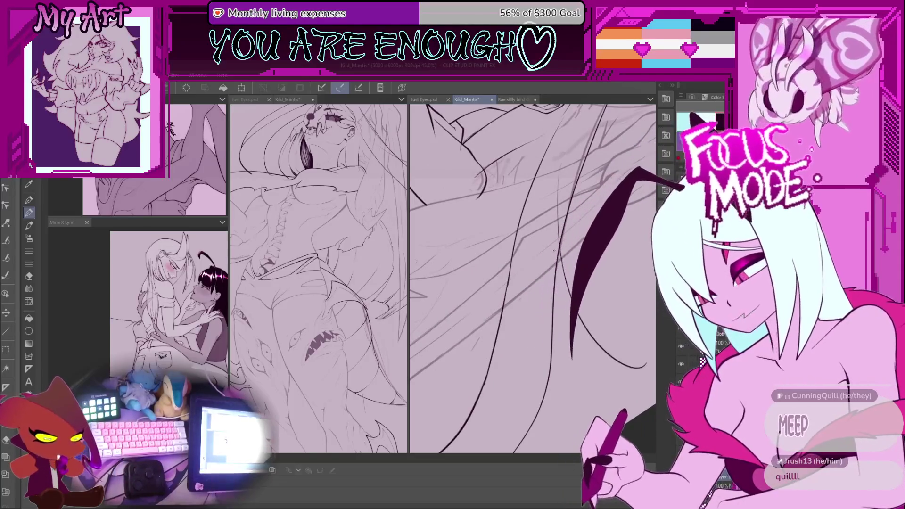
drag(576, 283, 542, 339)
key(ctrl+z)
key(ctrl+z)
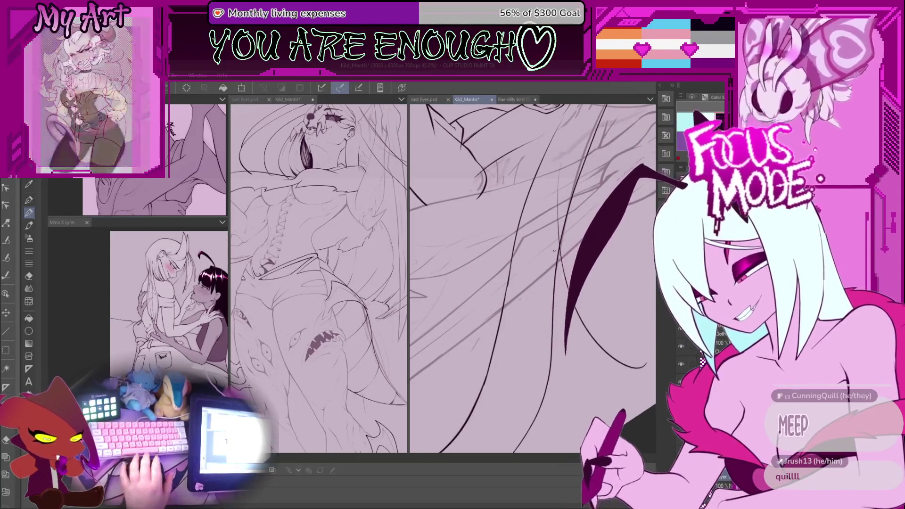
key(ctrl+y)
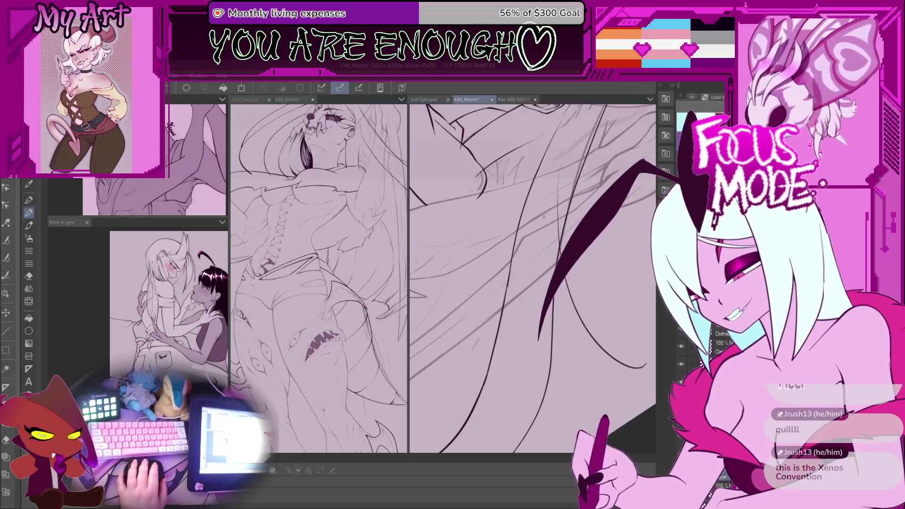
Zoom out over the figure, then pan and zoom back in on the wing and claw
scroll(543, 217, down, 5)
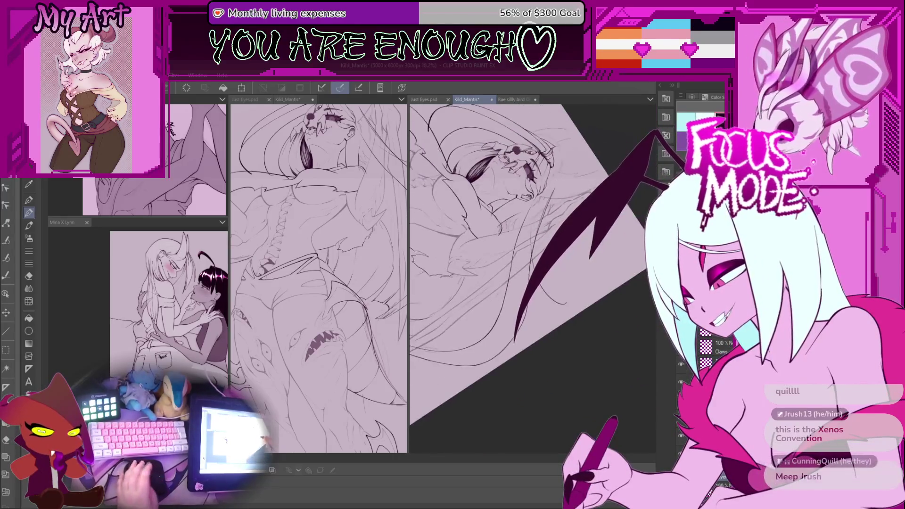
scroll(525, 217, up, 5)
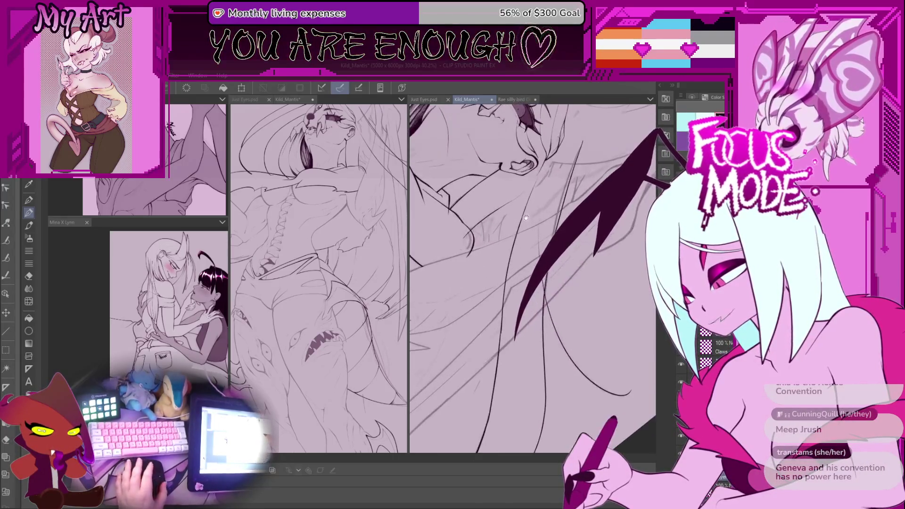
key(ctrl+z)
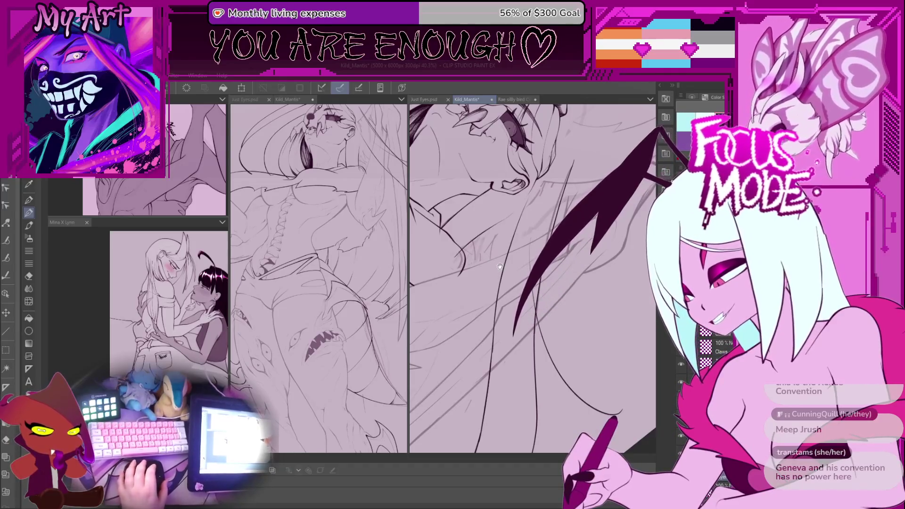
scroll(504, 233, down, 5)
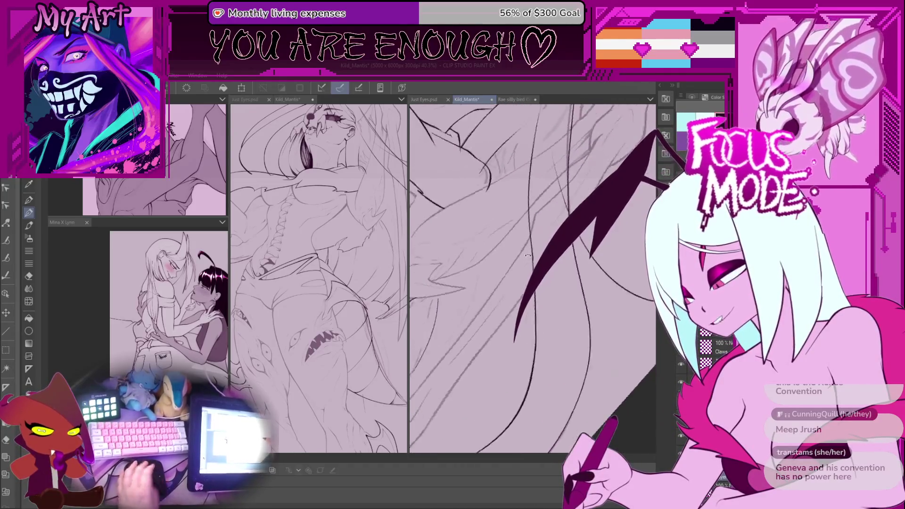
drag(513, 282, 531, 249)
scroll(532, 278, up, 2)
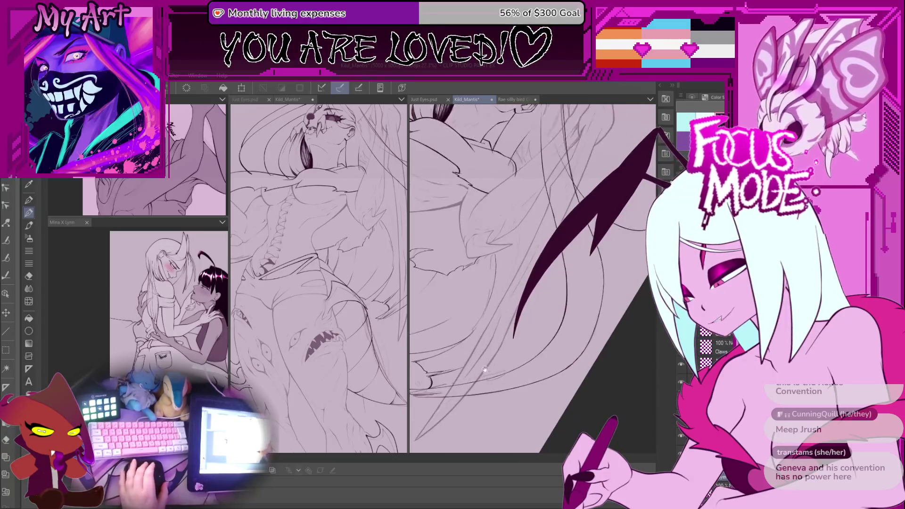
scroll(532, 278, up, 3)
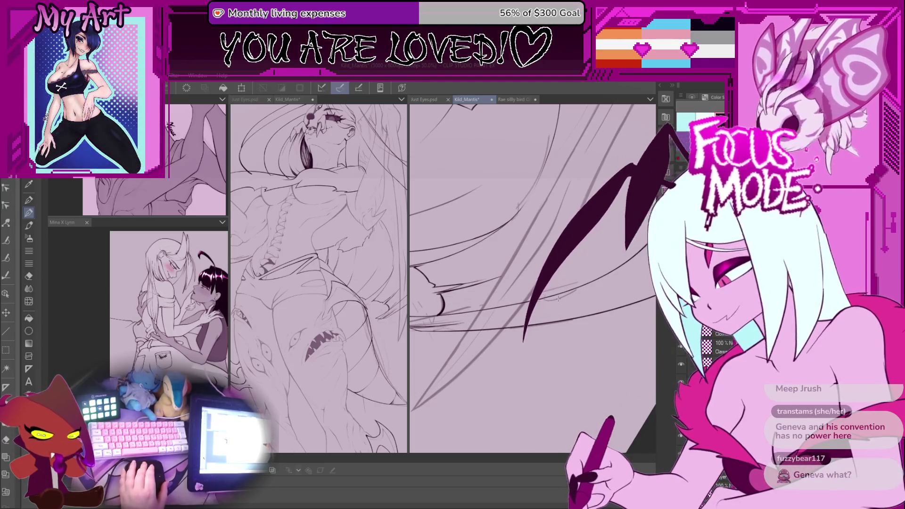
scroll(531, 278, down, 3)
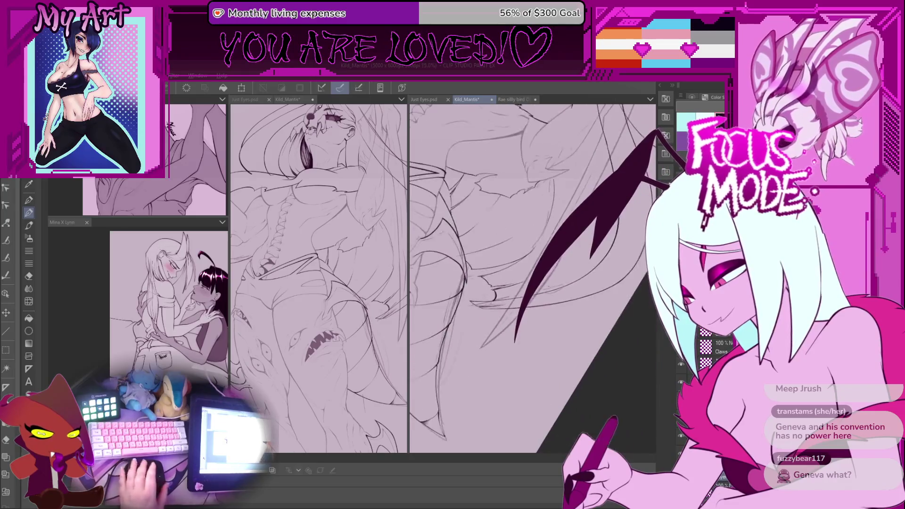
scroll(554, 283, up, 5)
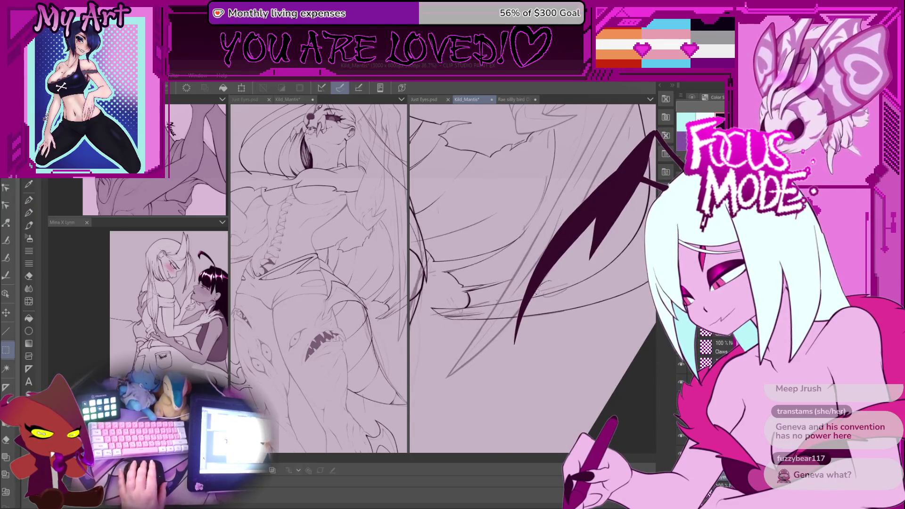
Lasso the claw tip and ink a long stroke rising from the lower left
mouse_move(605, 269)
mouse_down()
mouse_move(506, 304)
mouse_move(594, 272)
mouse_up()
scroll(505, 338, up, 3)
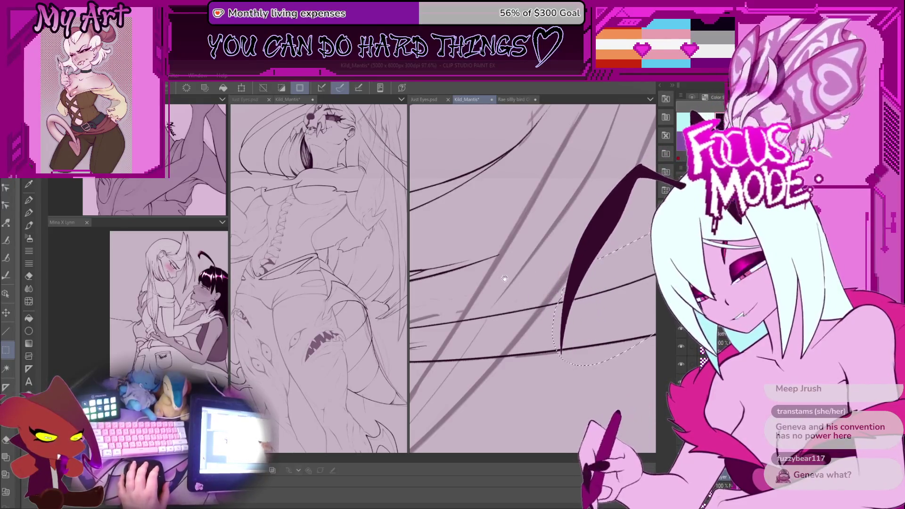
scroll(531, 265, down, 3)
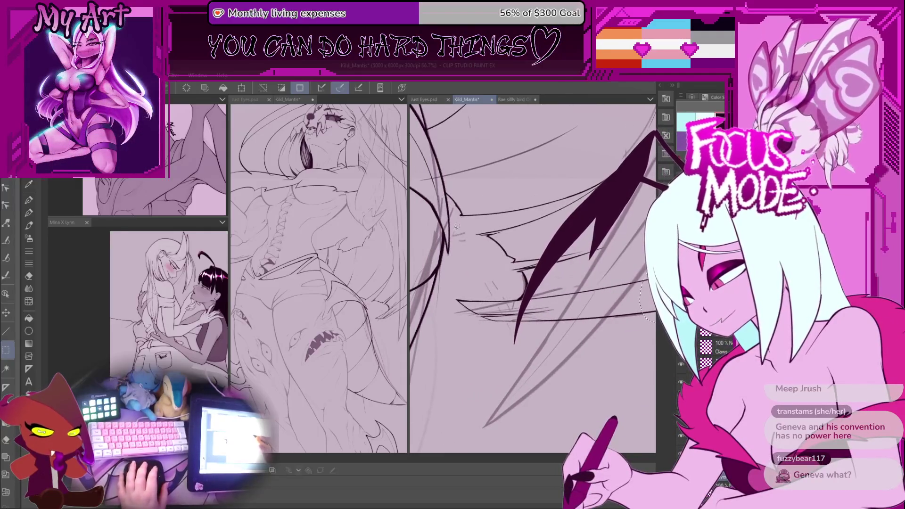
scroll(453, 311, down, 2)
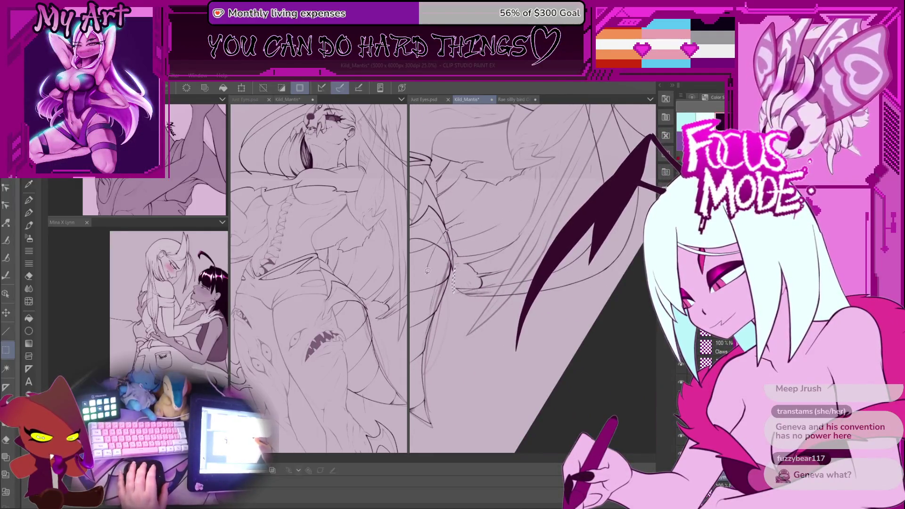
mouse_move(446, 388)
mouse_down()
mouse_move(499, 269)
mouse_move(473, 279)
mouse_move(478, 284)
mouse_up()
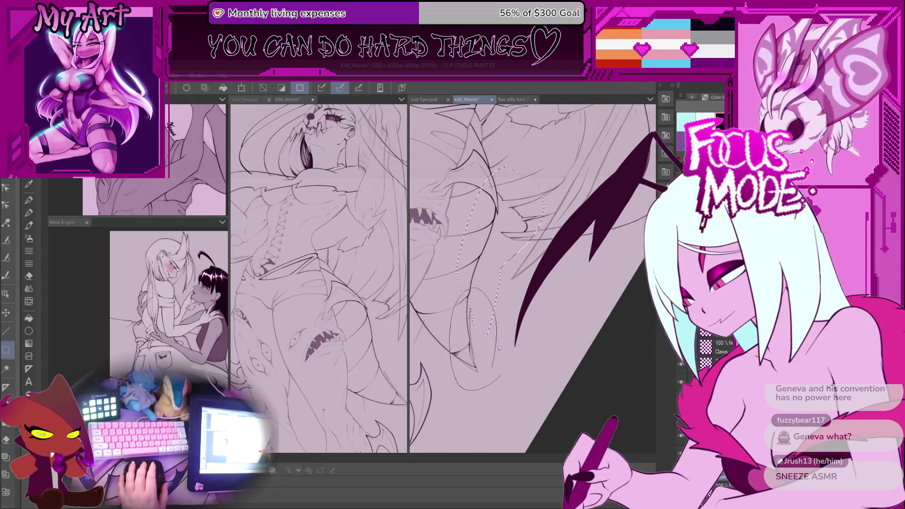
Rotate and shift the page so the lines run flatter
drag(441, 319, 500, 290)
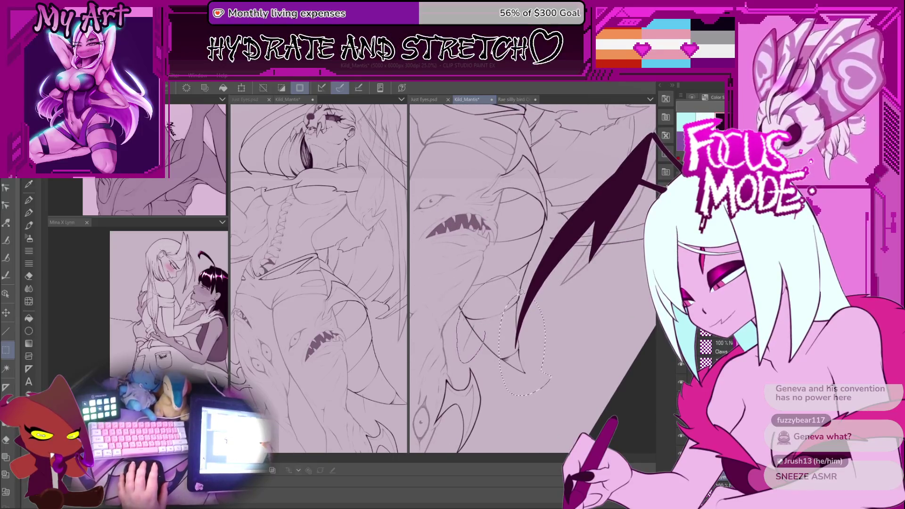
scroll(500, 290, up, 3)
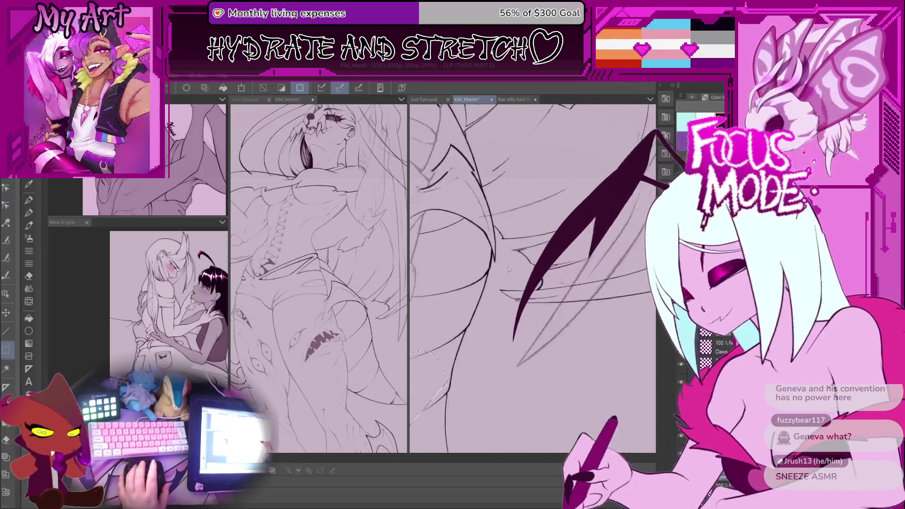
drag(510, 274, 481, 292)
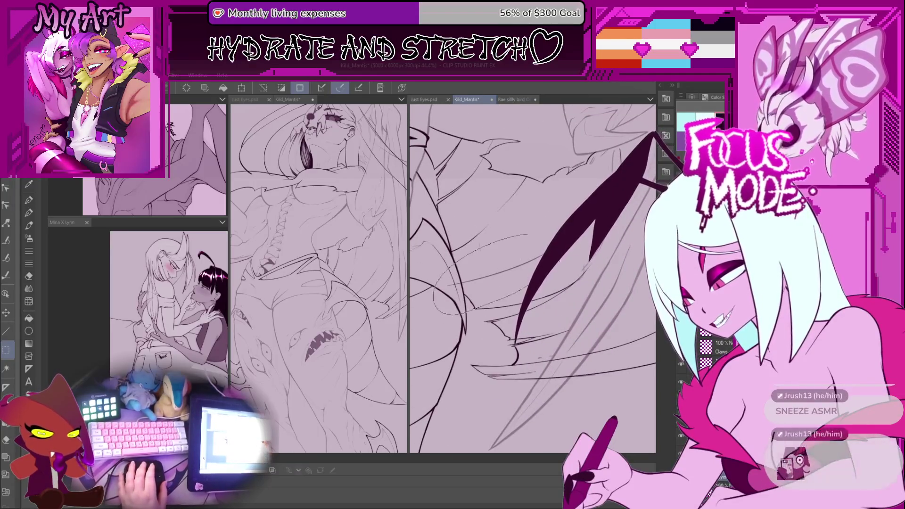
scroll(546, 293, up, 3)
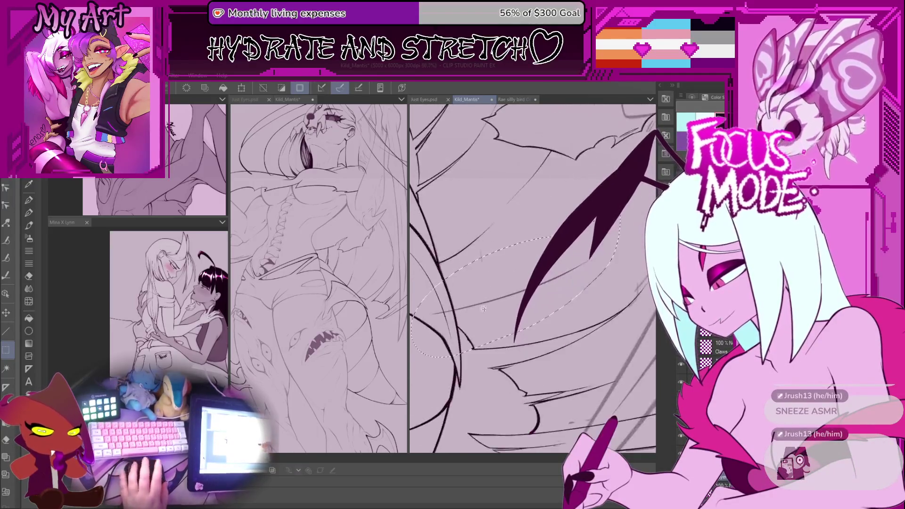
scroll(546, 294, up, 2)
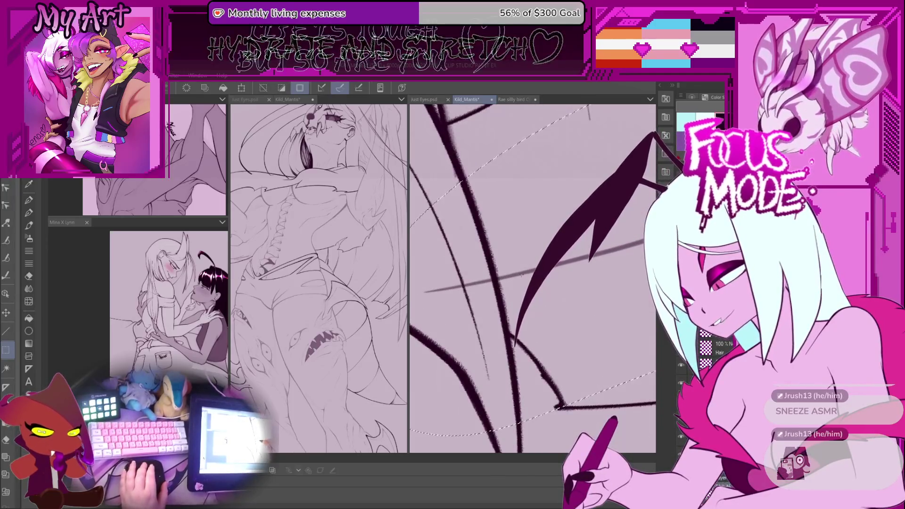
drag(491, 267, 495, 274)
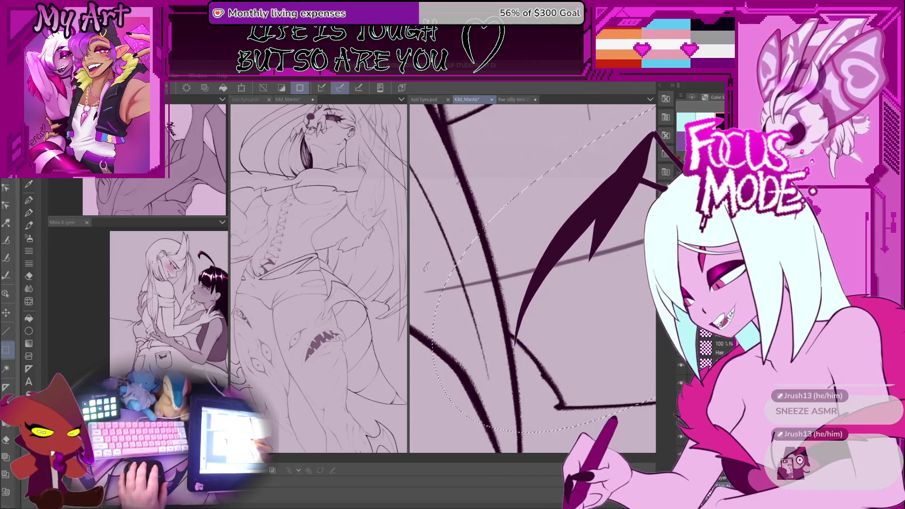
scroll(494, 288, down, 3)
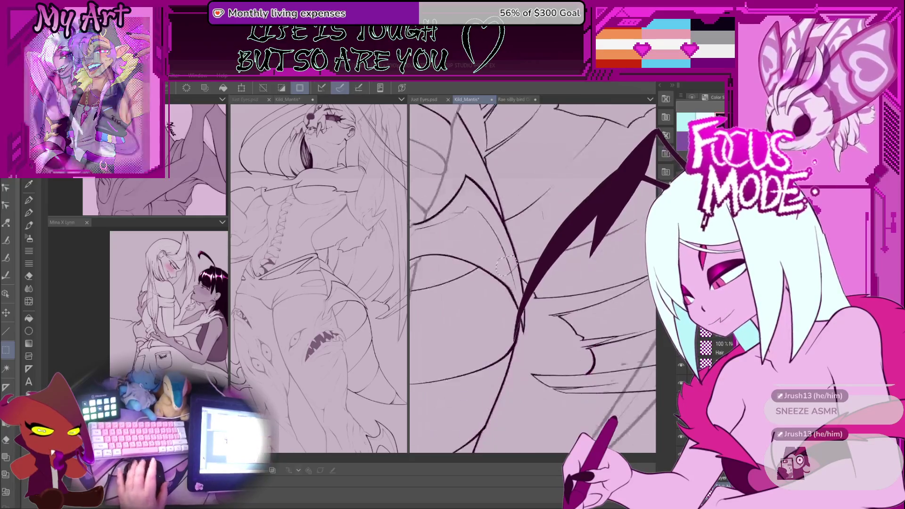
scroll(555, 305, up, 3)
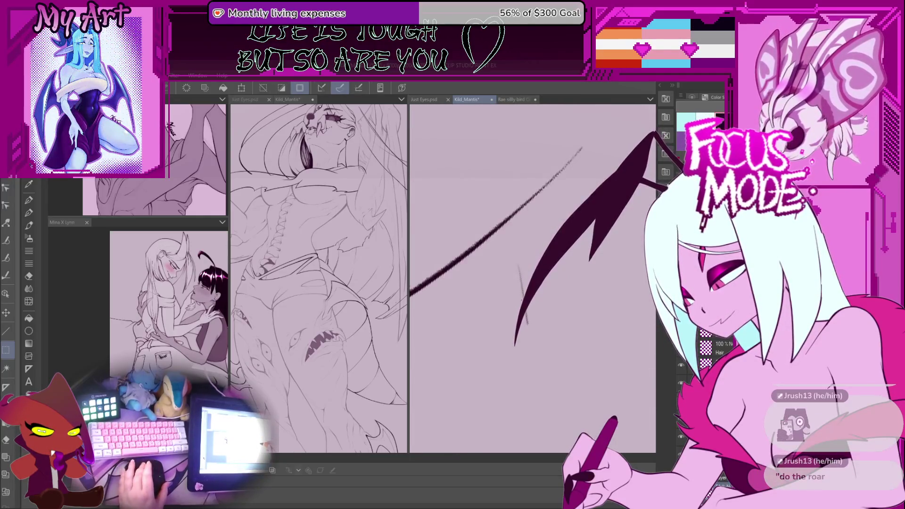
Rotate the page counter-clockwise and magnify the area being inked
scroll(608, 272, down, 3)
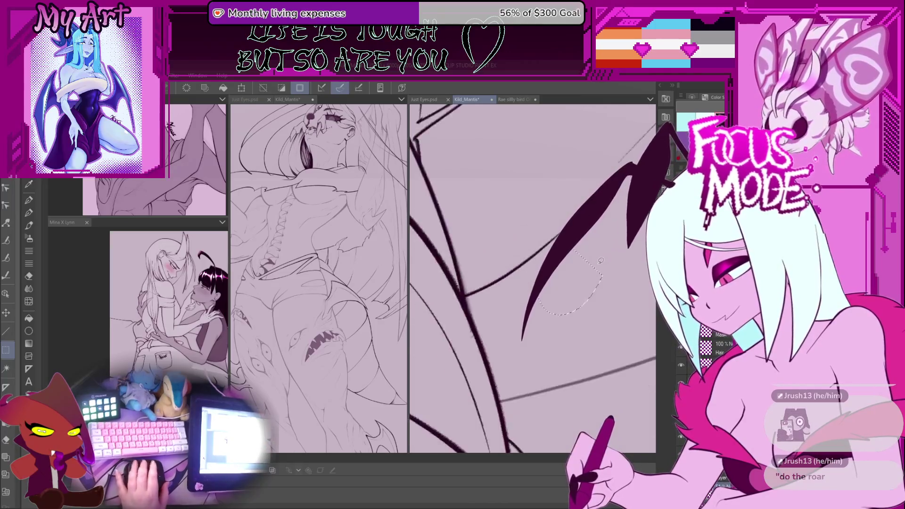
scroll(607, 272, down, 3)
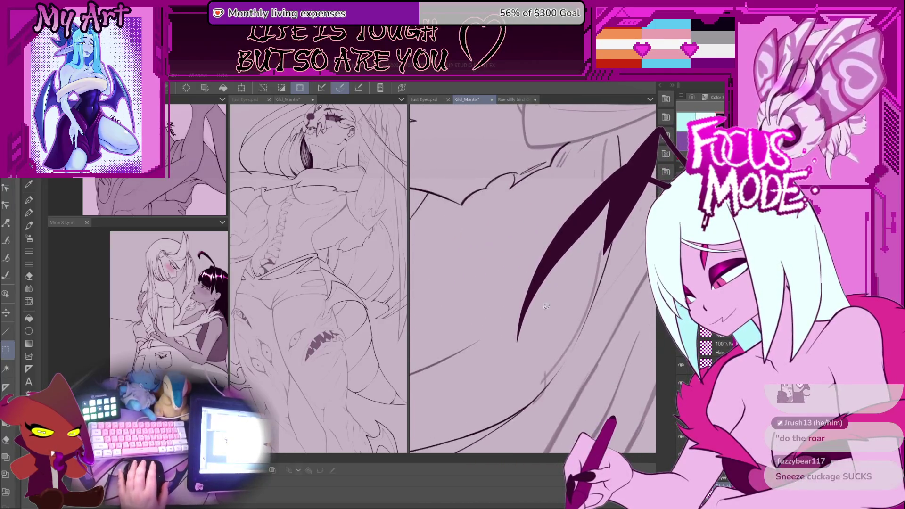
mouse_move(534, 265)
mouse_down()
mouse_move(528, 221)
mouse_move(580, 244)
mouse_up()
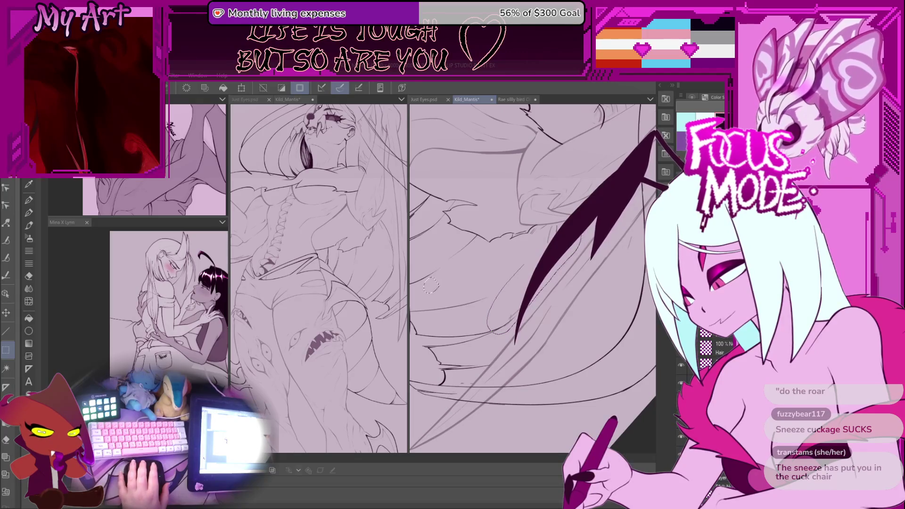
mouse_move(533, 243)
mouse_down()
mouse_move(559, 275)
mouse_move(521, 228)
mouse_up()
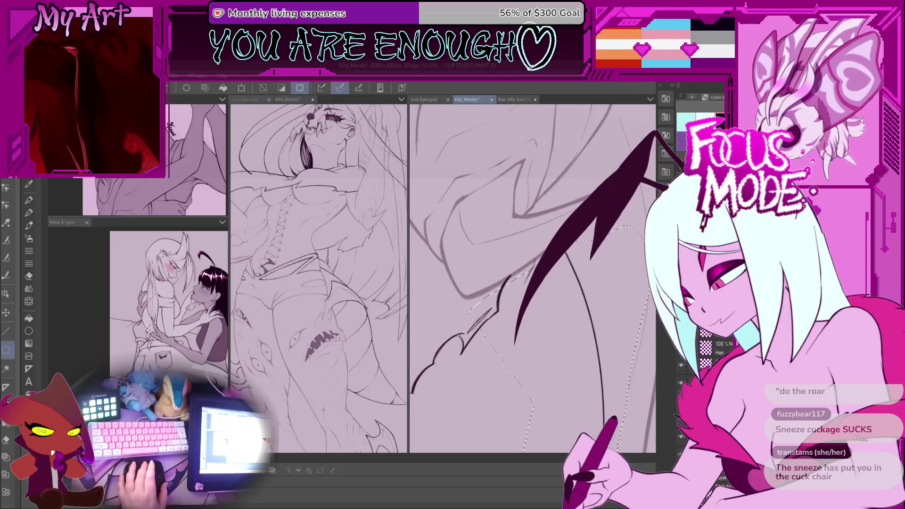
key(ctrl+plus)
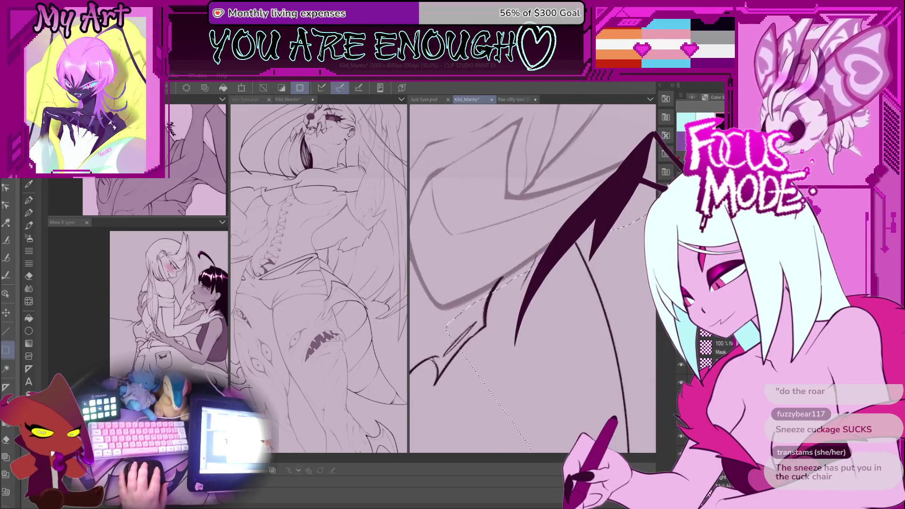
mouse_move(561, 226)
mouse_down()
mouse_move(548, 211)
mouse_move(540, 264)
mouse_up()
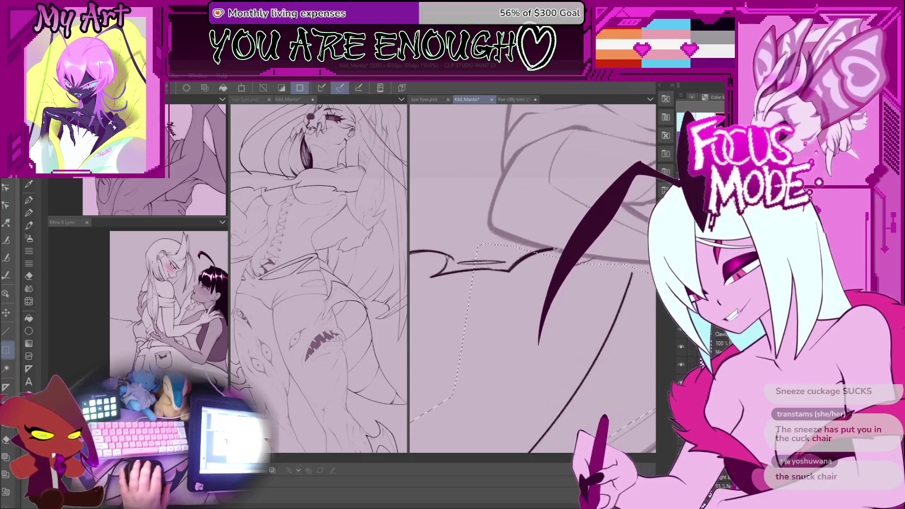
Lasso a small oval near the wing, tilt the canvas, then clear the selection
drag(590, 238, 587, 246)
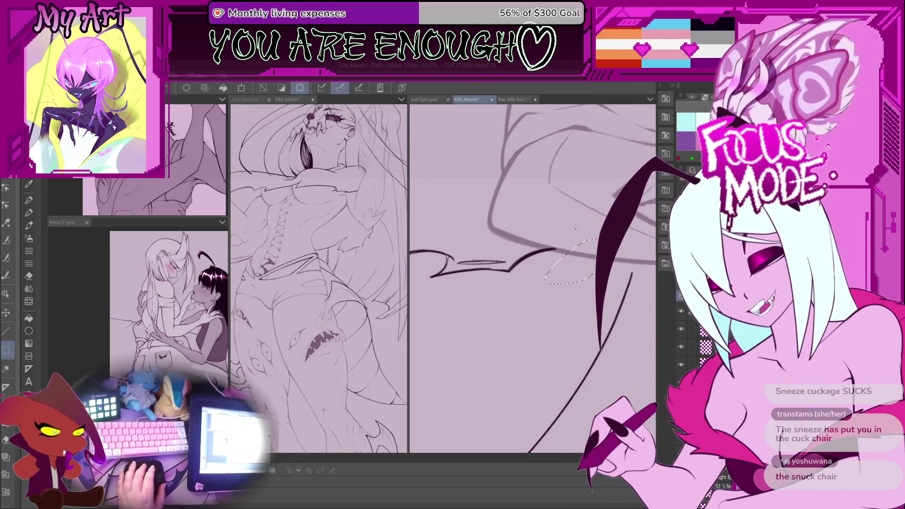
mouse_move(587, 246)
mouse_down()
mouse_move(527, 282)
mouse_move(525, 246)
mouse_up()
scroll(525, 246, down, 3)
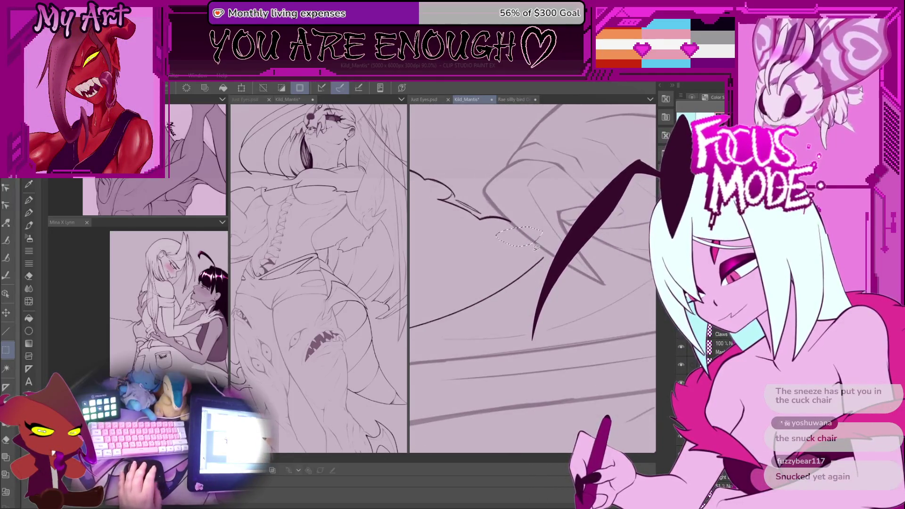
scroll(536, 252, down, 6)
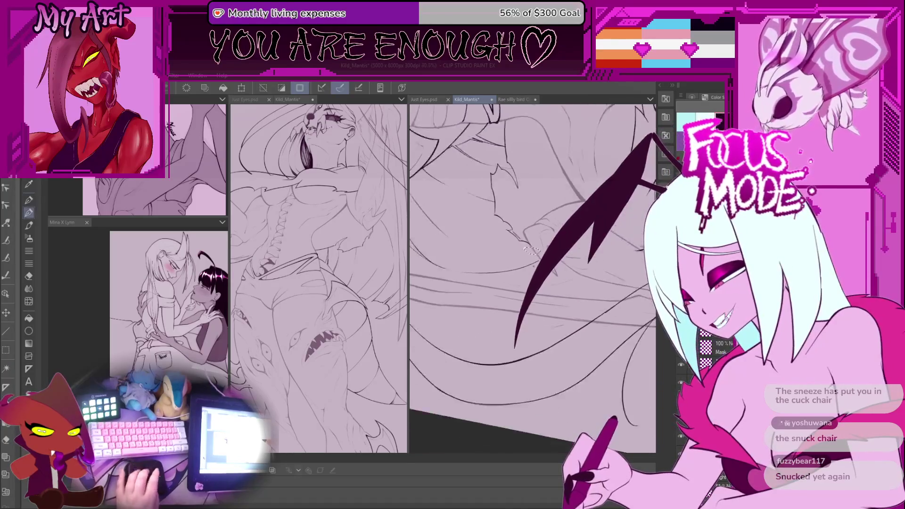
key(ctrl+d)
With the Pen tool, turn the view for the next hair stroke and enclose the dark strand
key(p)
scroll(533, 267, up, 6)
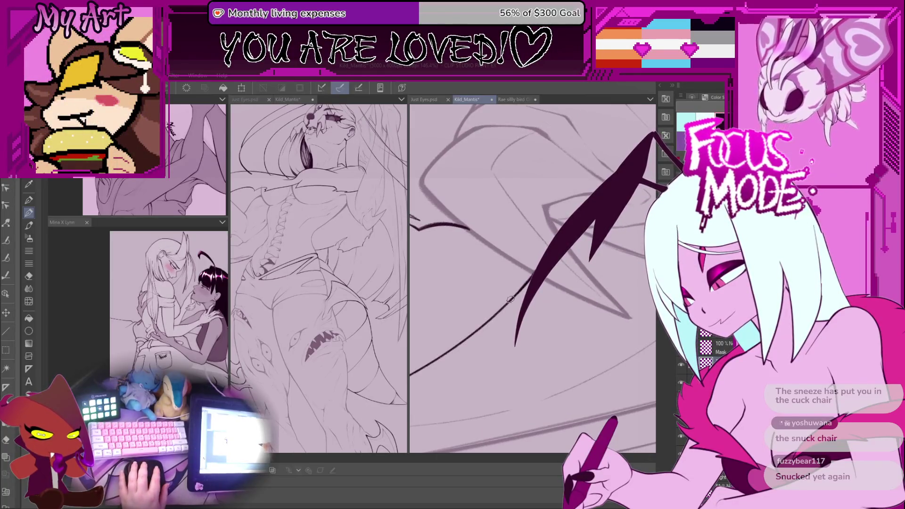
mouse_move(500, 298)
mouse_down()
mouse_move(514, 307)
mouse_move(533, 291)
mouse_move(492, 318)
mouse_move(523, 311)
mouse_up()
scroll(545, 325, down, 5)
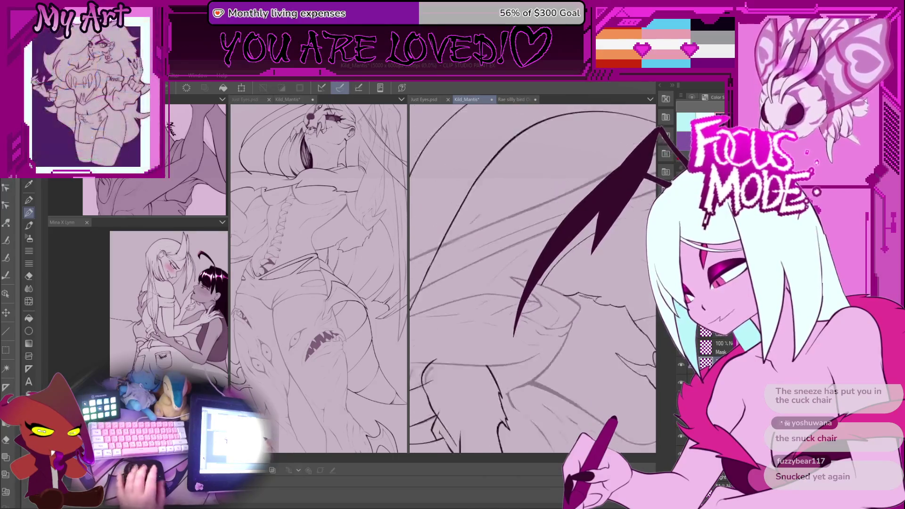
scroll(546, 324, up, 5)
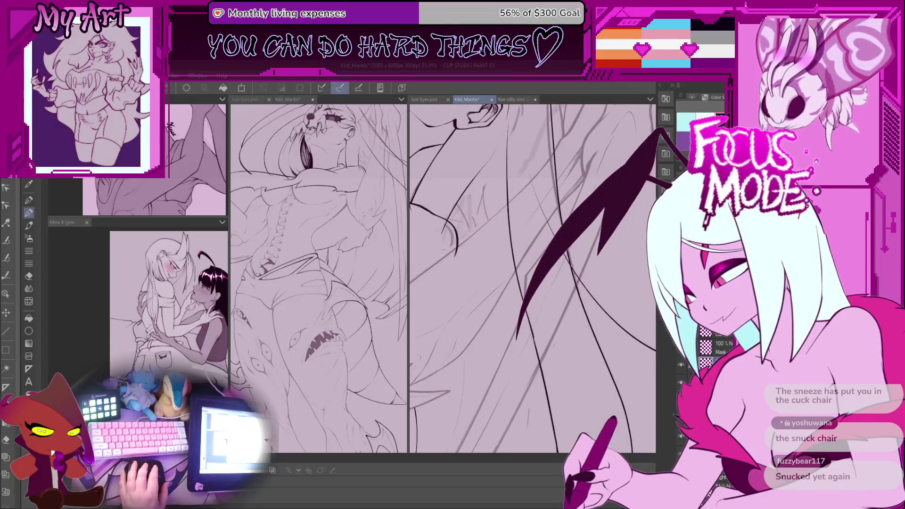
scroll(572, 271, down, 2)
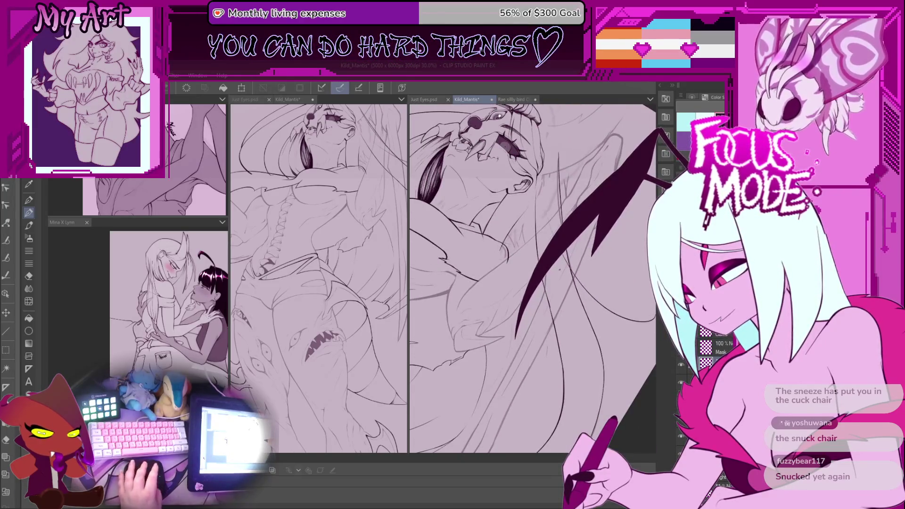
scroll(559, 270, up, 4)
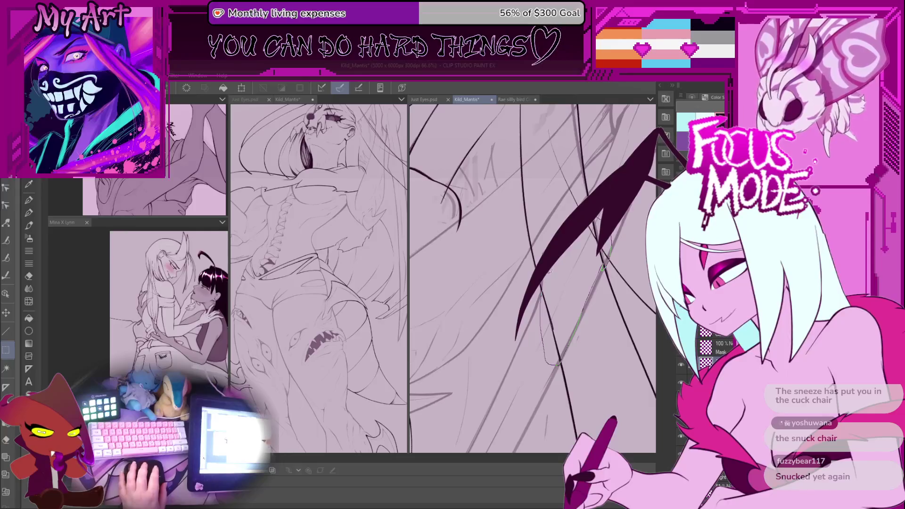
drag(545, 278, 577, 212)
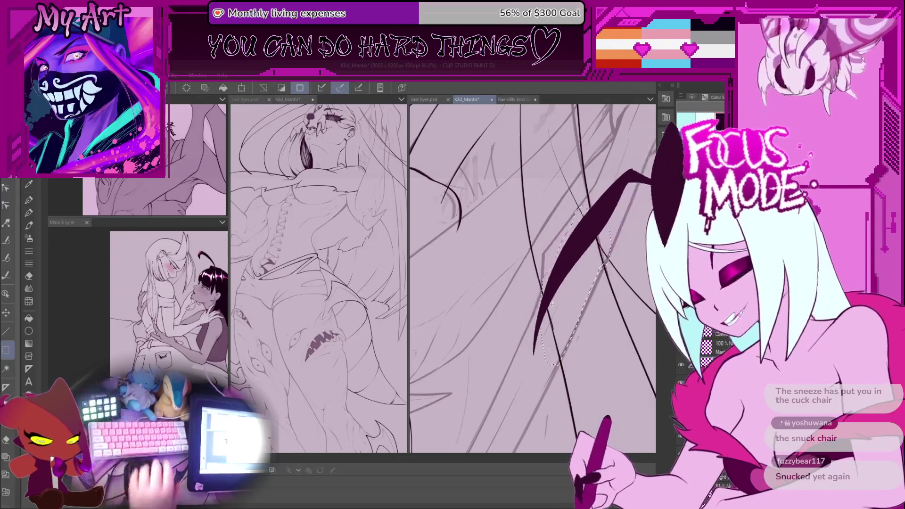
Lasso a narrow strip along the hair strand and erase the sketch strokes inside it
scroll(577, 225, up, 2)
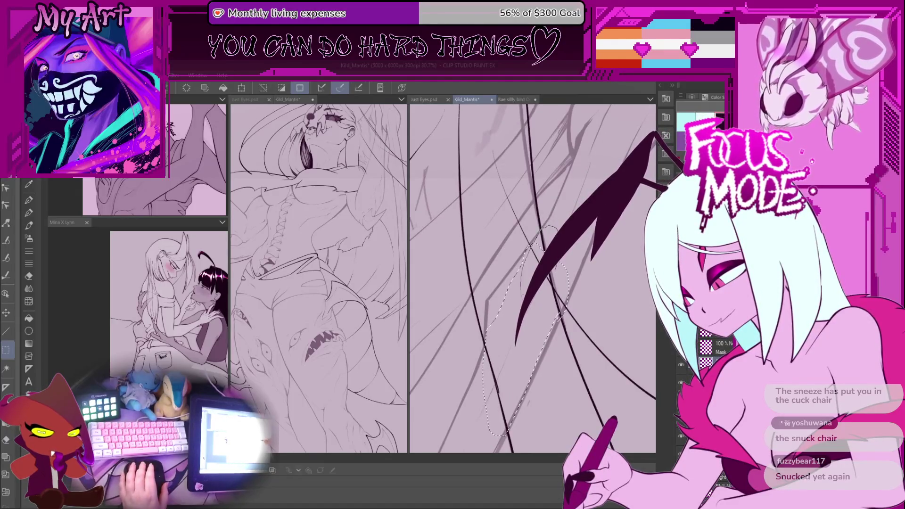
scroll(541, 332, down, 2)
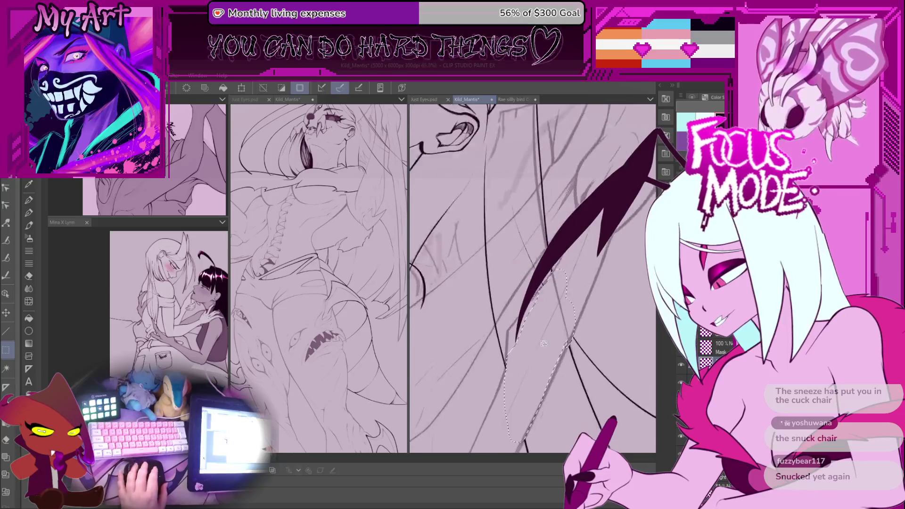
scroll(548, 360, up, 2)
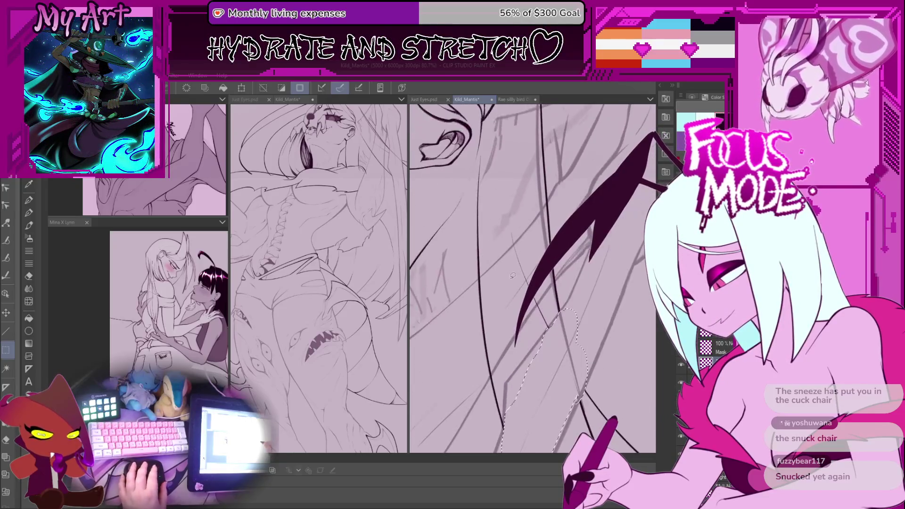
scroll(541, 283, down, 1)
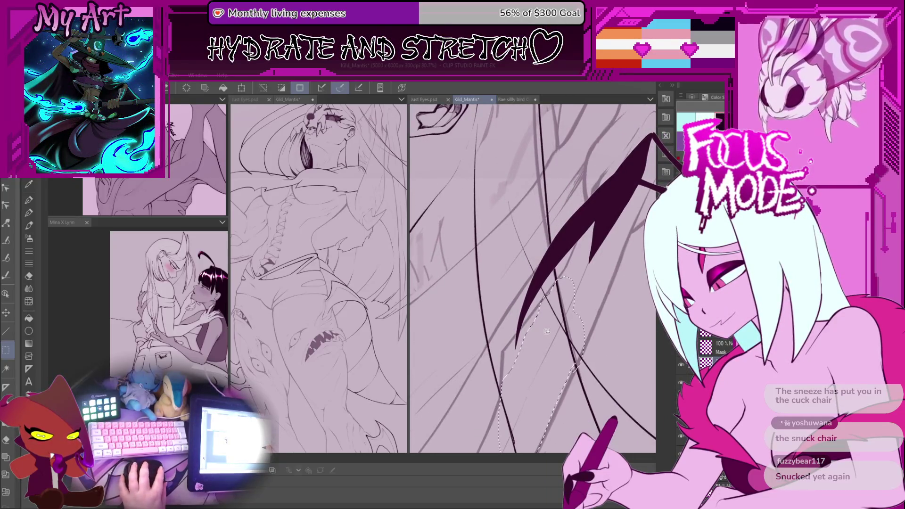
scroll(547, 331, up, 2)
scroll(538, 250, up, 2)
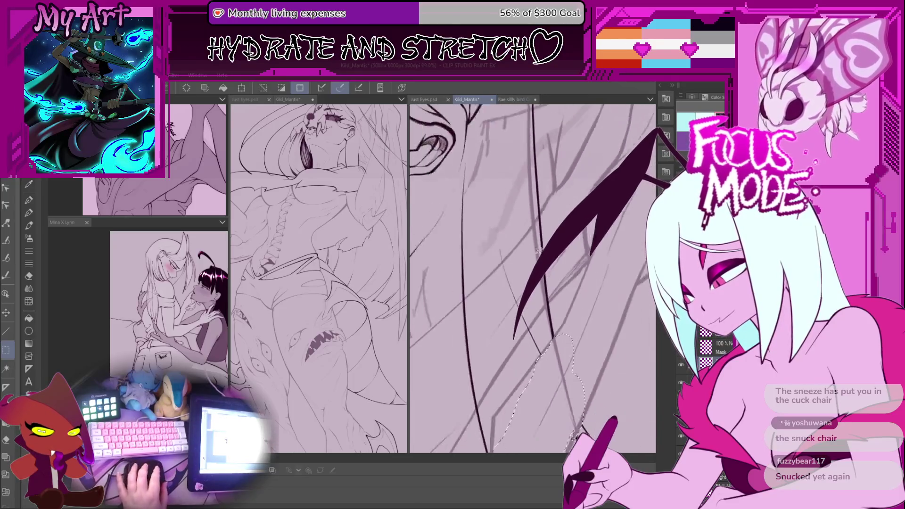
scroll(539, 250, up, 1)
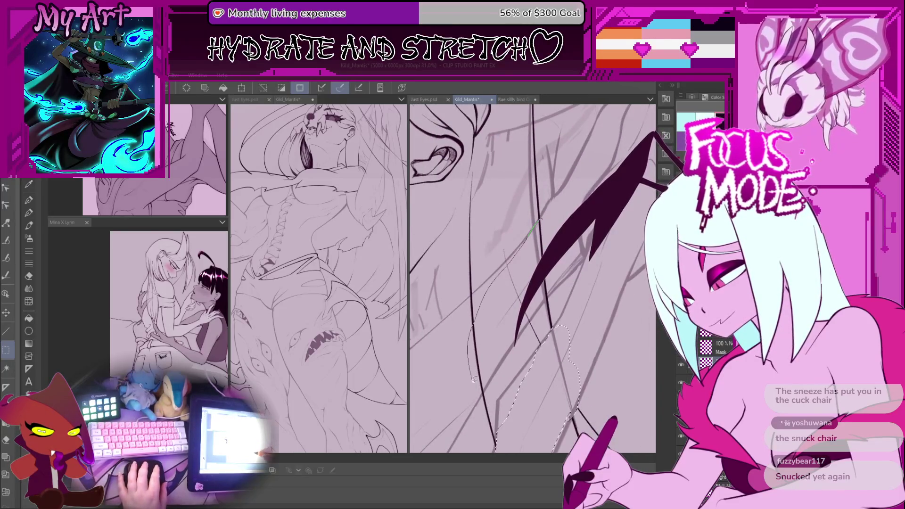
mouse_move(527, 238)
mouse_down()
mouse_move(482, 393)
mouse_move(533, 231)
mouse_up()
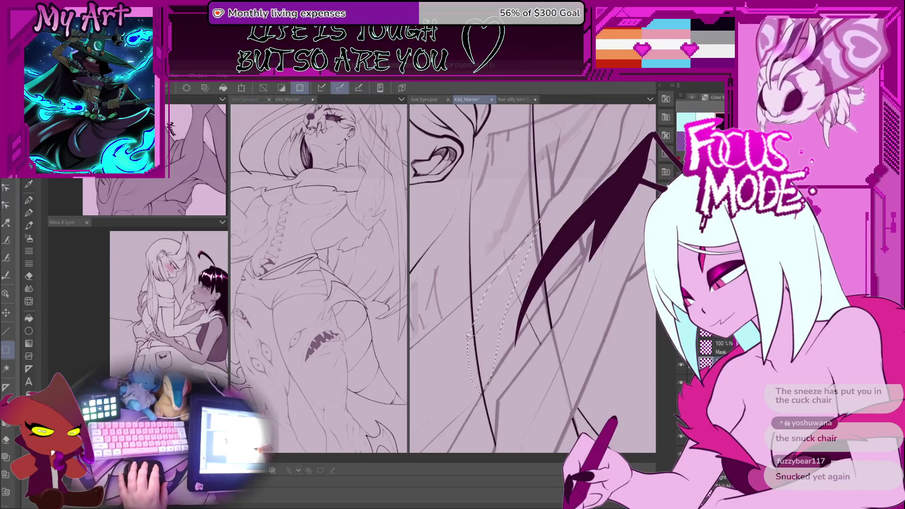
mouse_move(475, 291)
mouse_down()
mouse_move(547, 246)
mouse_move(543, 290)
mouse_up()
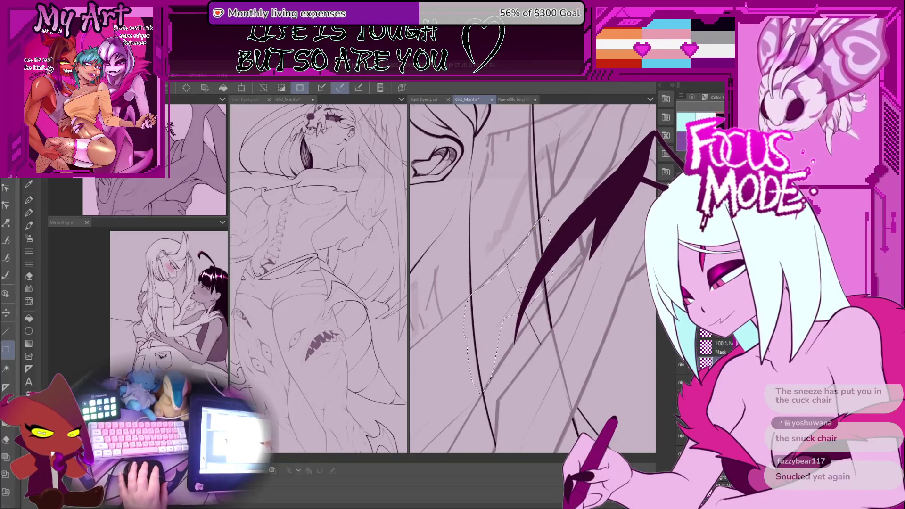
scroll(521, 291, up, 3)
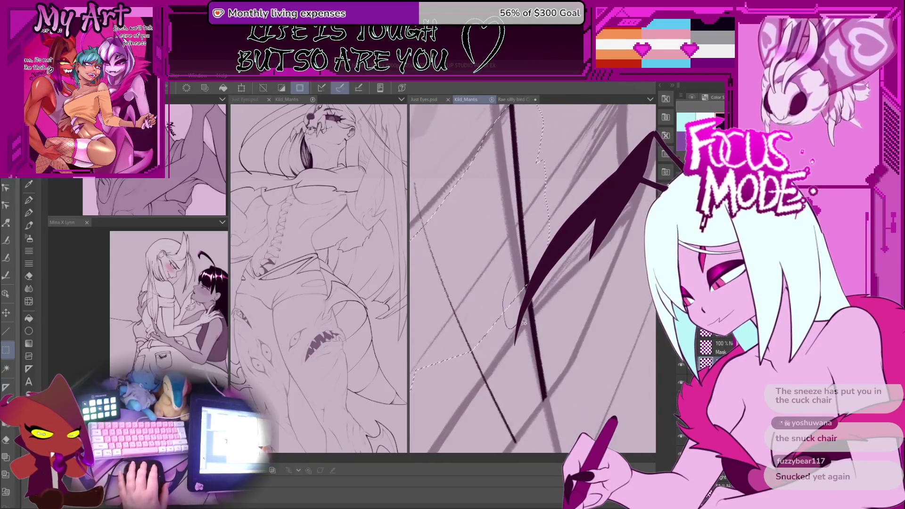
scroll(554, 280, down, 3)
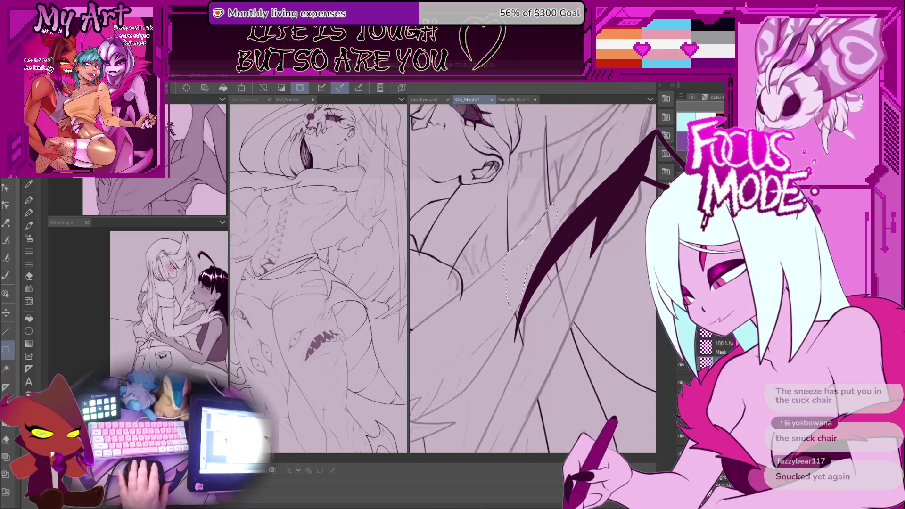
scroll(532, 279, up, 3)
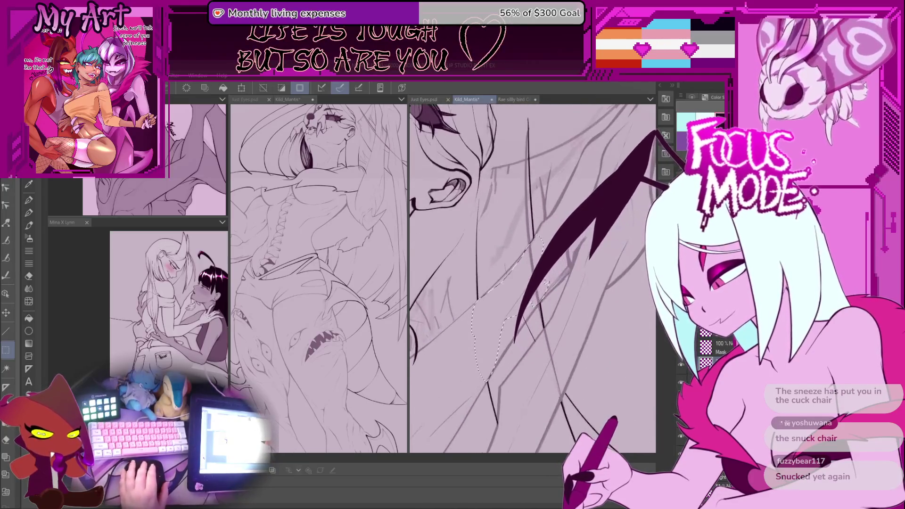
scroll(547, 283, down, 1)
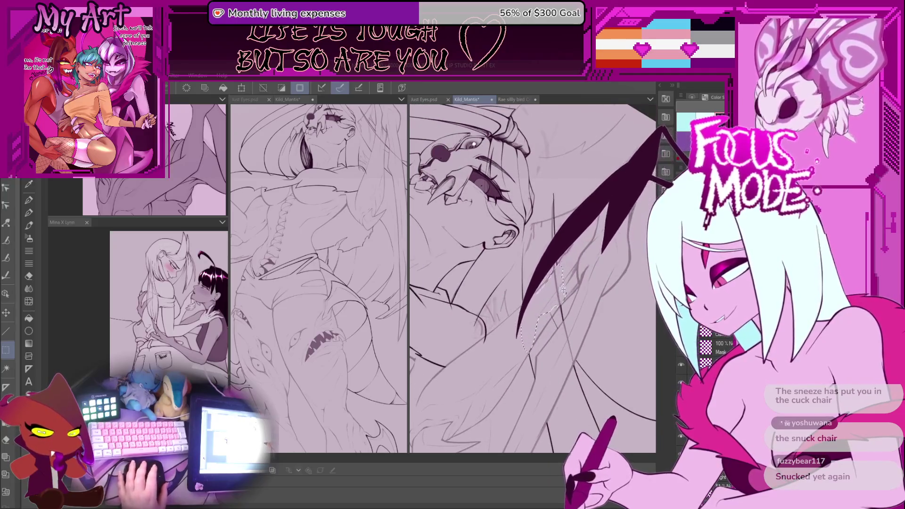
scroll(547, 273, down, 2)
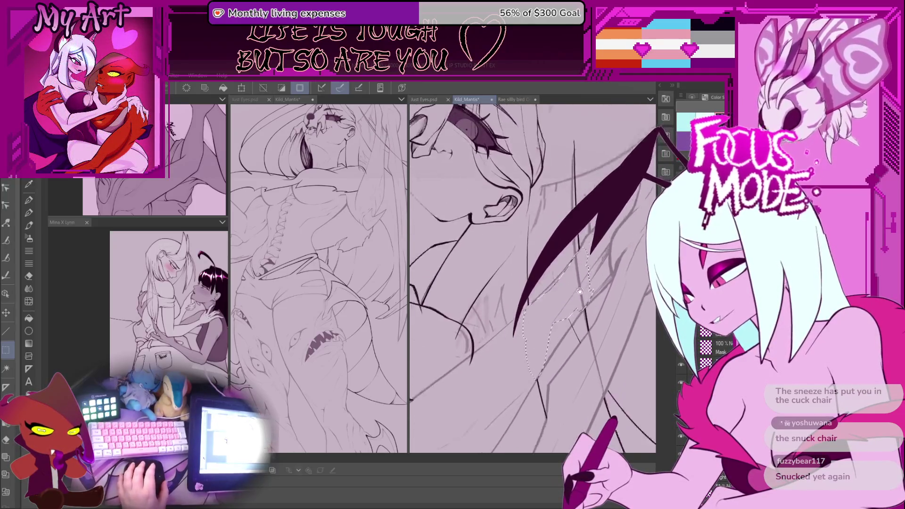
scroll(524, 272, down, 1)
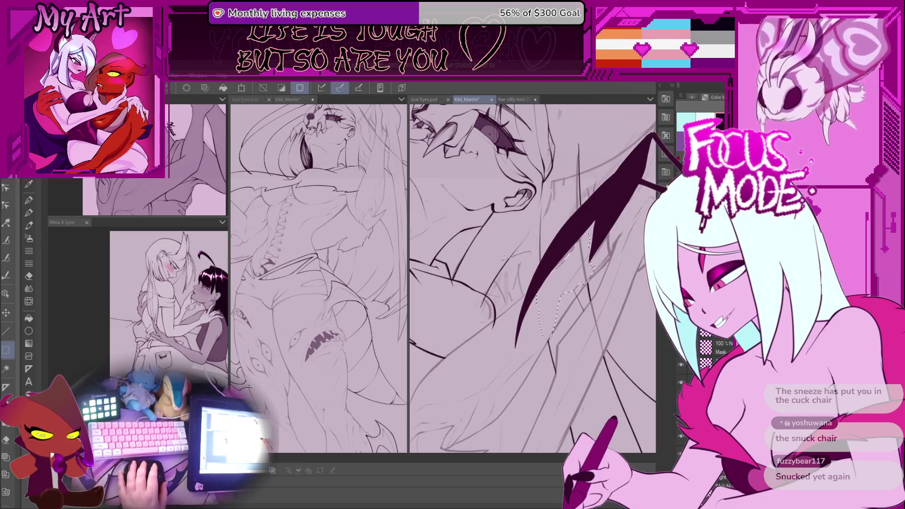
scroll(500, 319, up, 3)
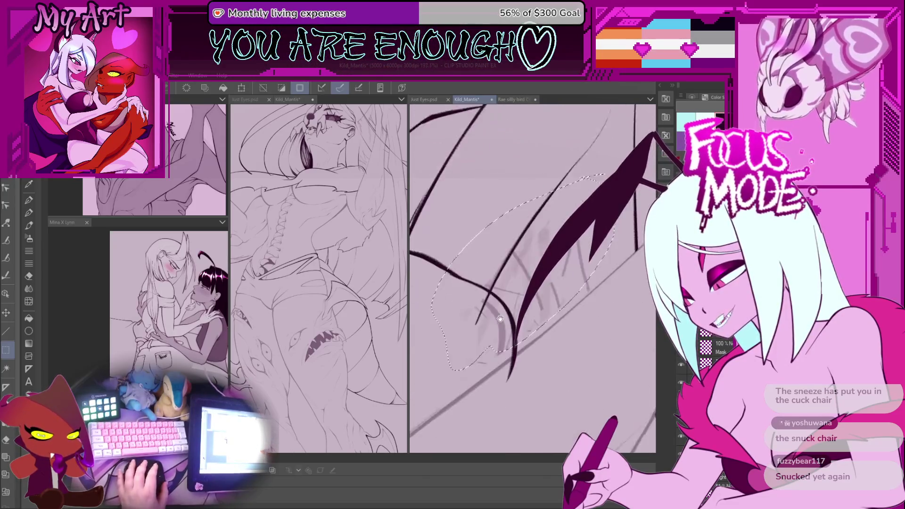
key(Delete)
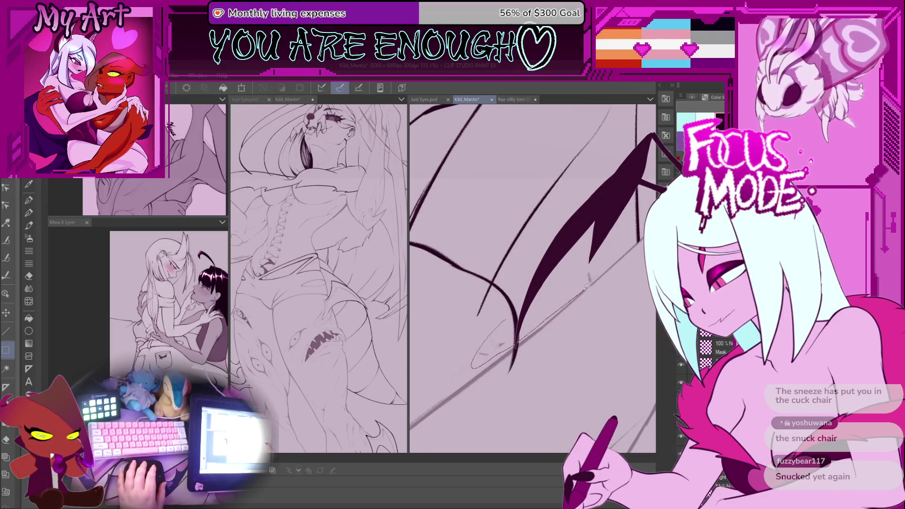
Switch to the Pen, clear the selection, and undo the darkening back to lighter grey lines
scroll(500, 344, down, 5)
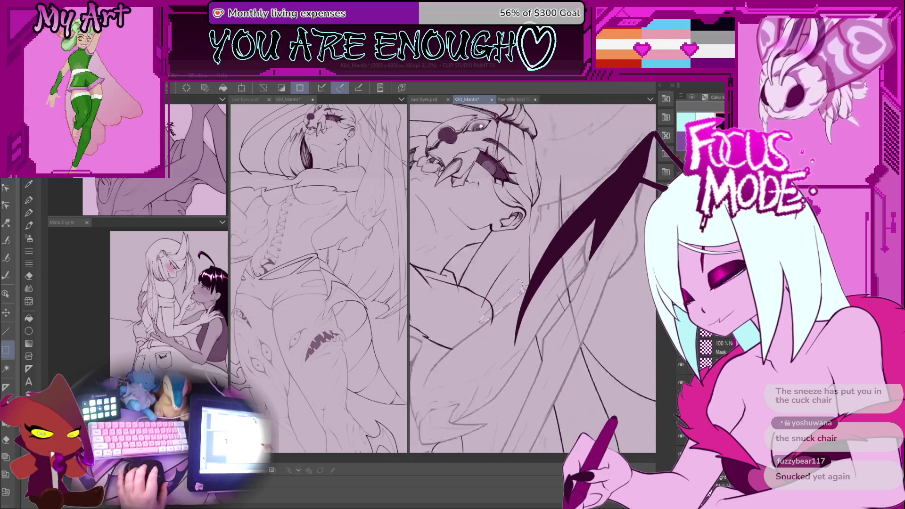
scroll(520, 303, up, 3)
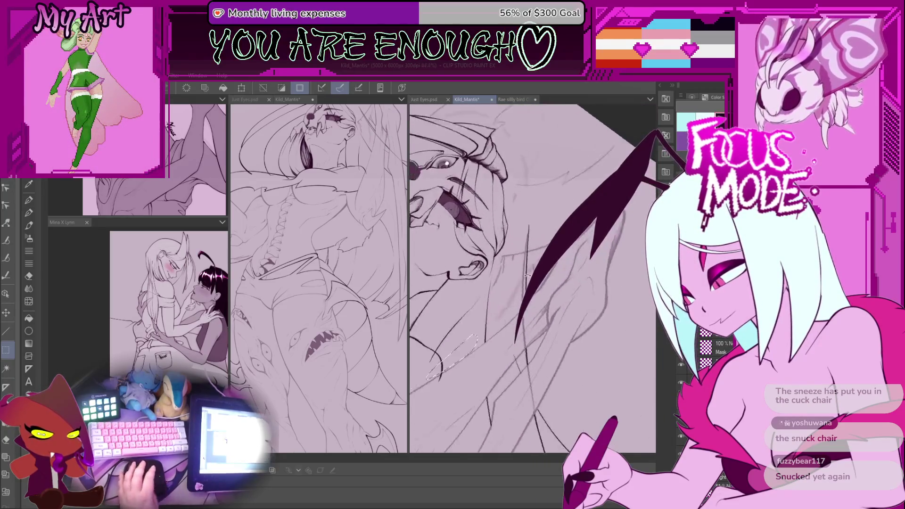
scroll(512, 292, down, 2)
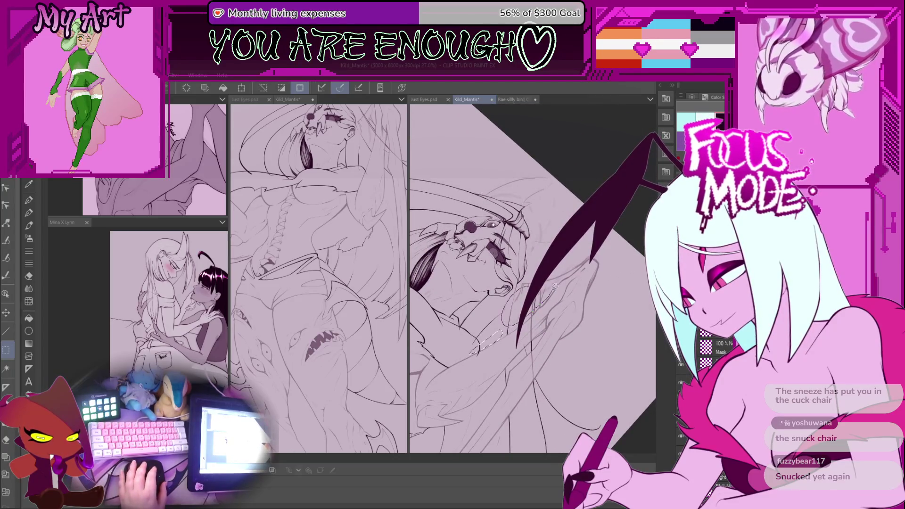
scroll(525, 308, up, 5)
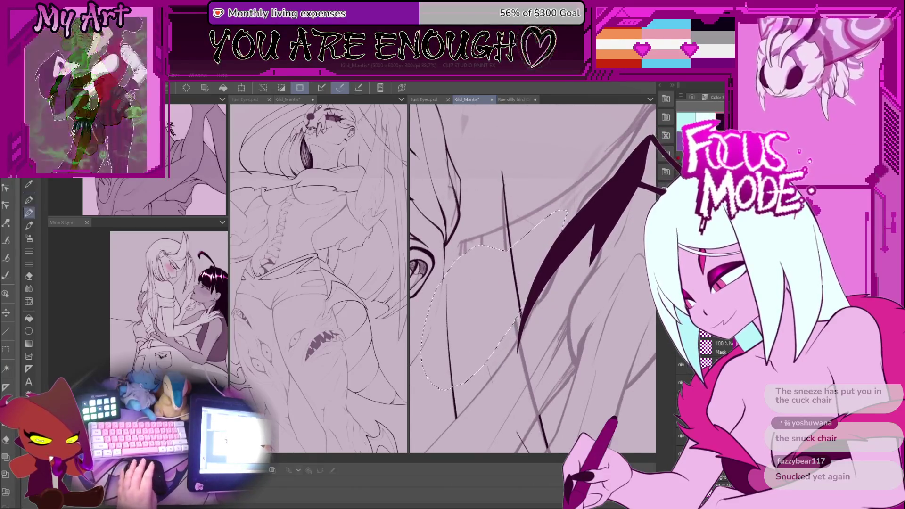
key(p)
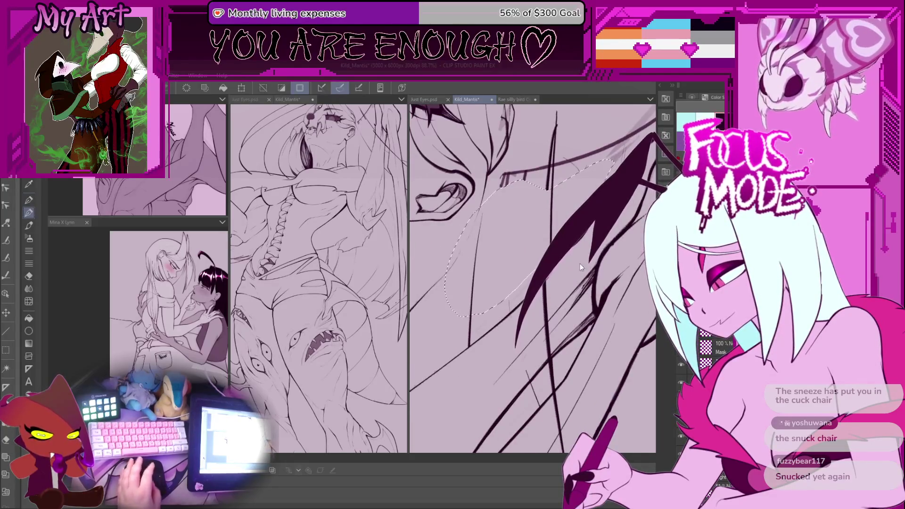
key(ctrl+d)
scroll(580, 268, up, 2)
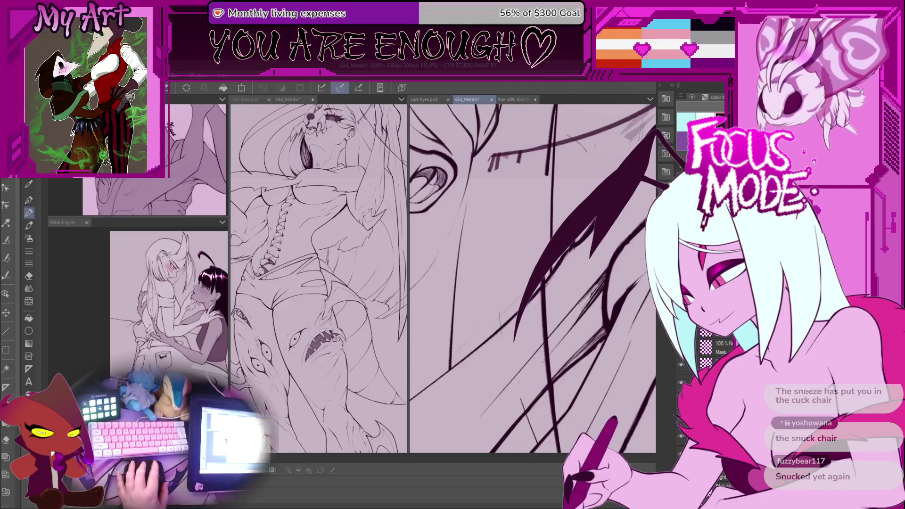
scroll(533, 278, down, 5)
key(ctrl+z)
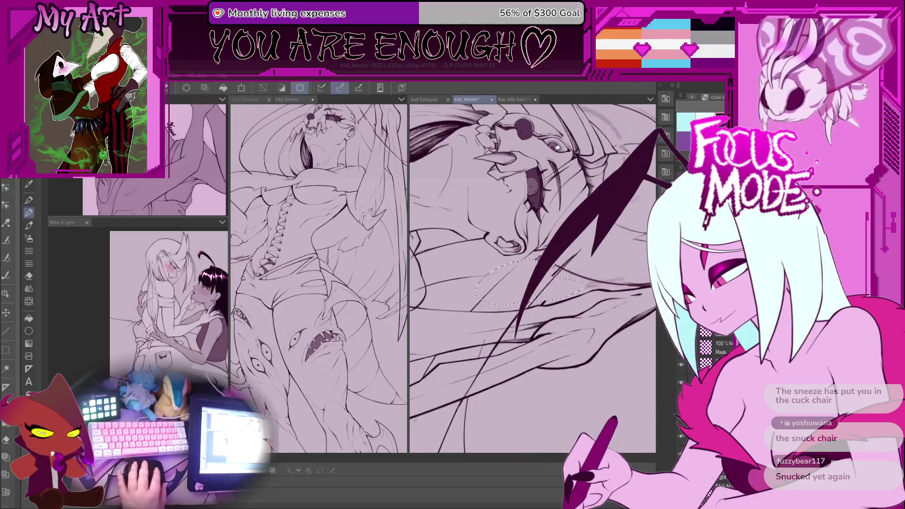
key(ctrl+z)
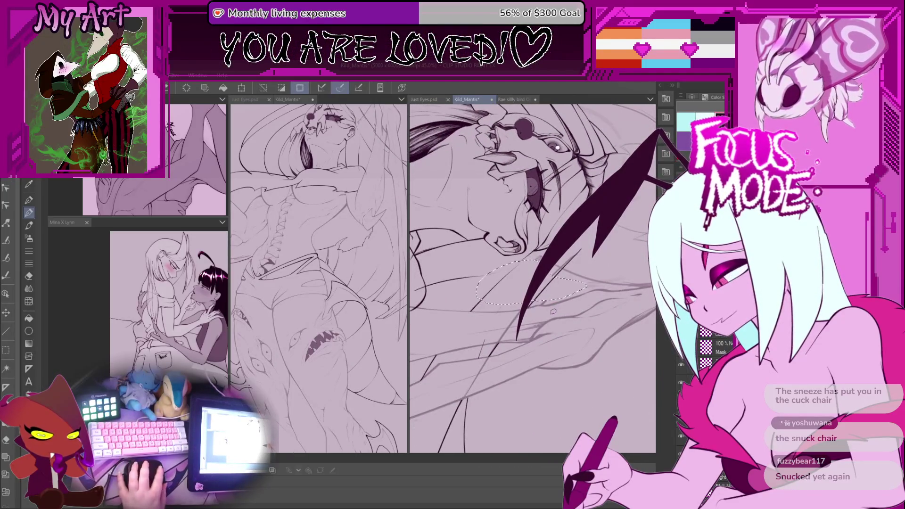
scroll(553, 311, up, 3)
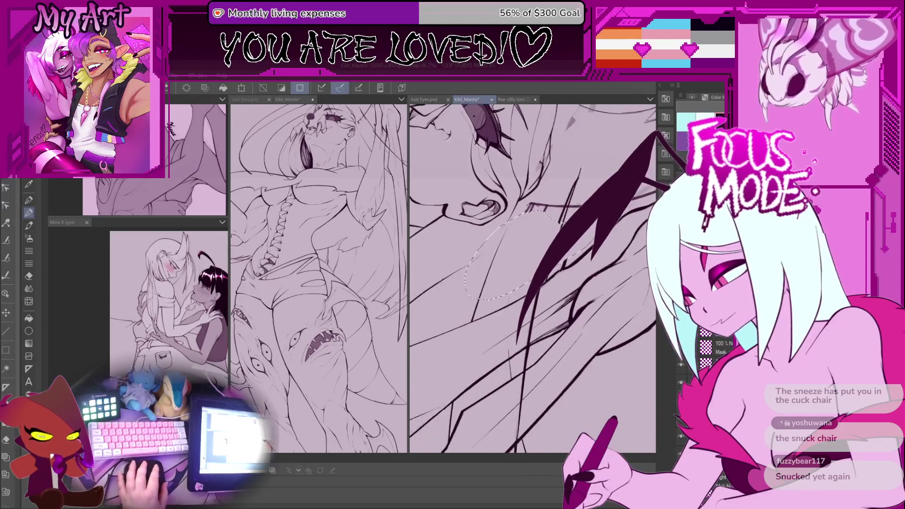
scroll(564, 288, up, 2)
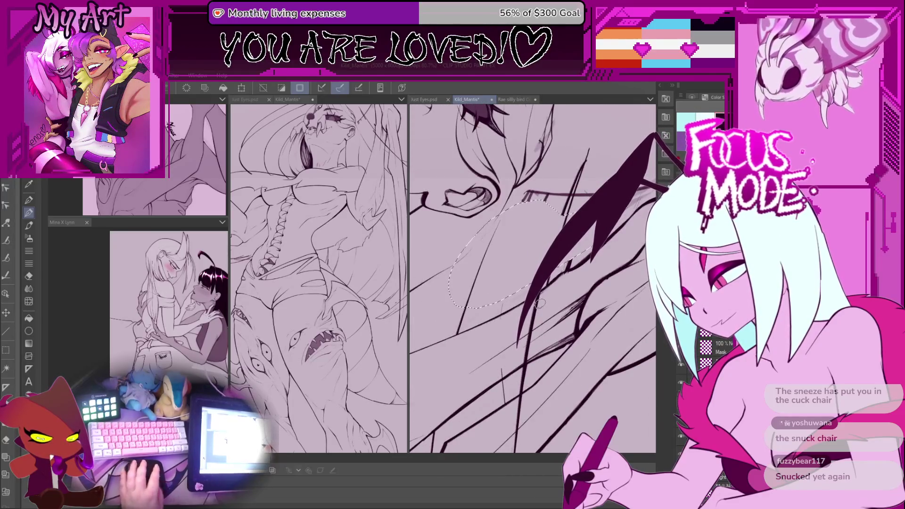
scroll(547, 295, up, 1)
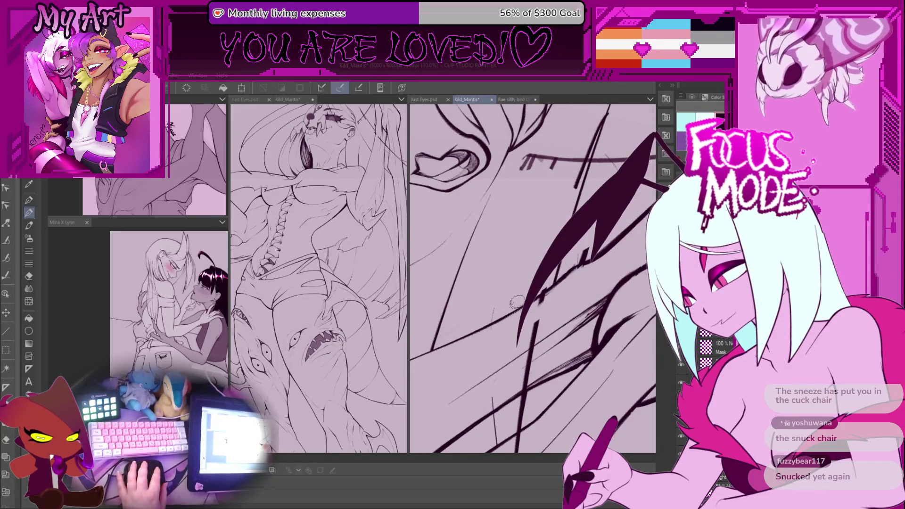
scroll(521, 285, up, 3)
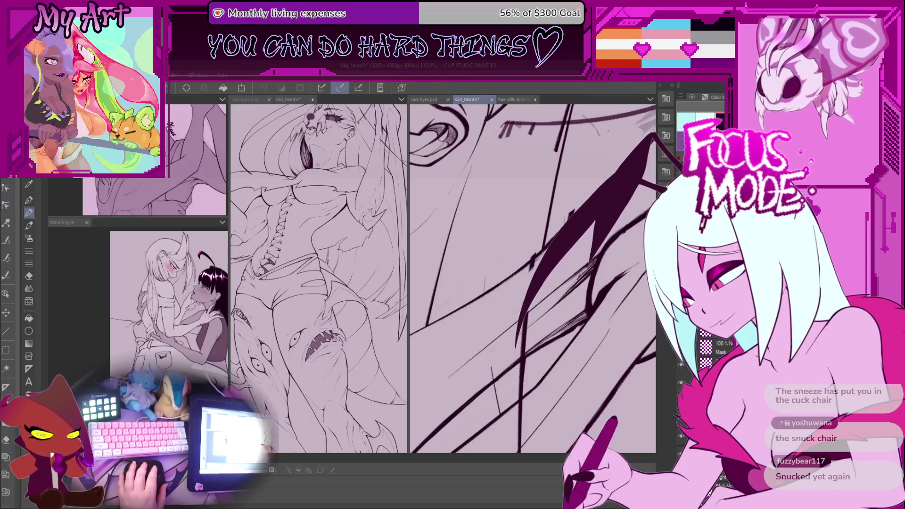
Tilt the view to an inking angle and lay thick ink along the dark hair spike
scroll(531, 300, up, 3)
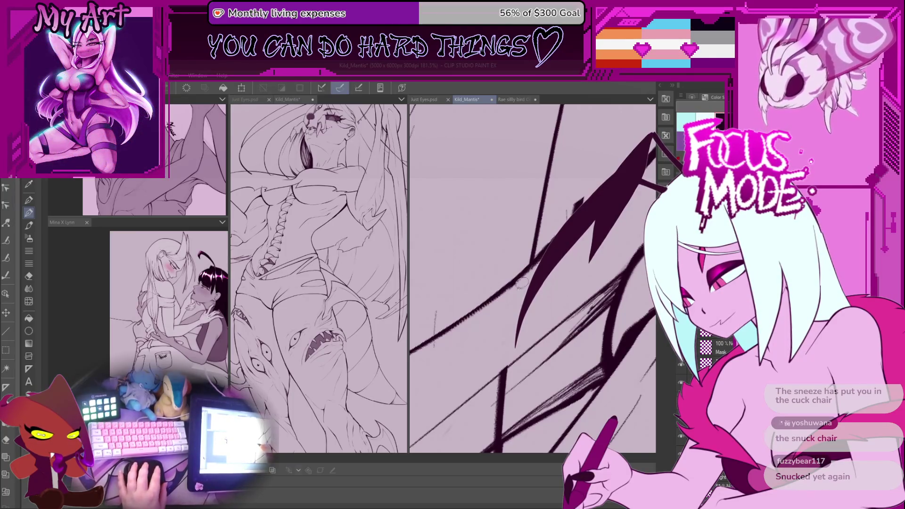
drag(523, 282, 529, 267)
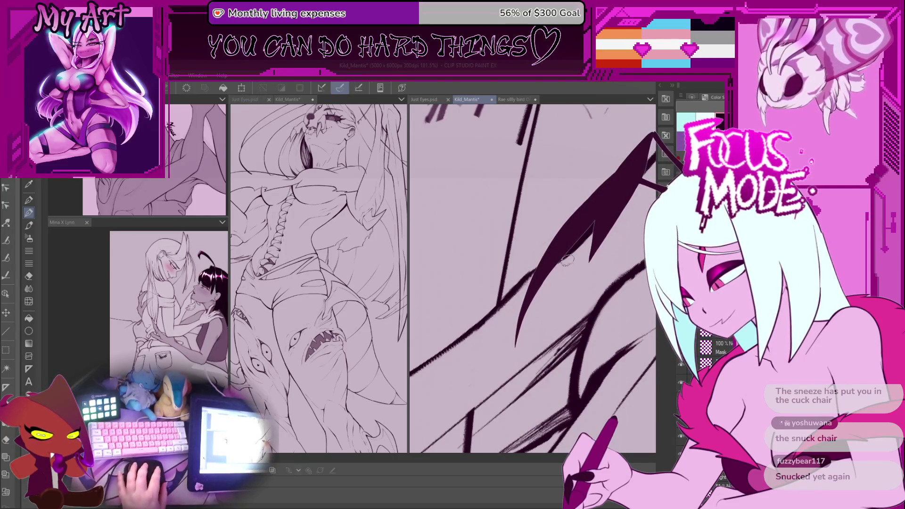
drag(573, 261, 523, 315)
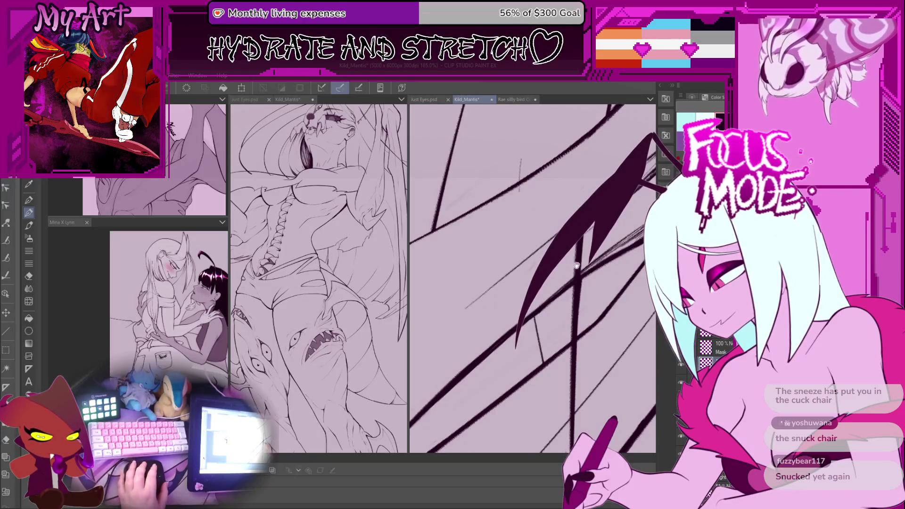
drag(576, 266, 535, 315)
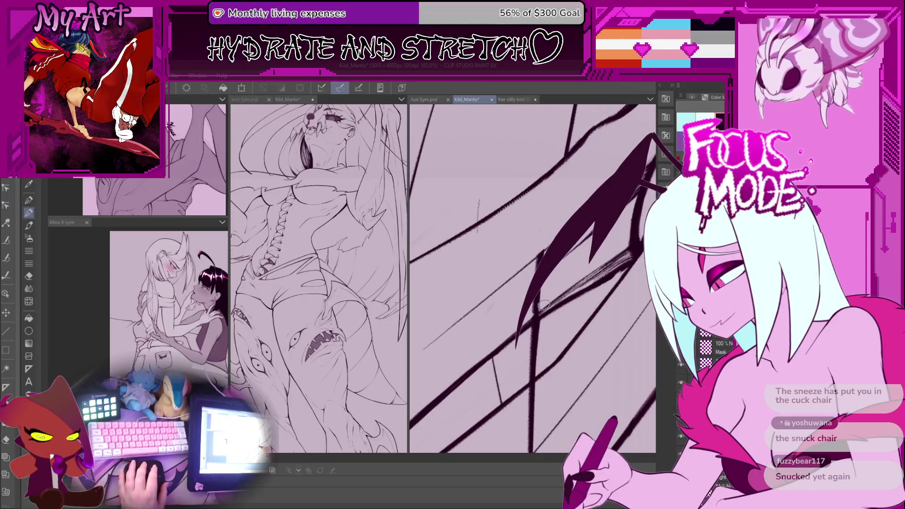
drag(584, 236, 535, 307)
scroll(533, 294, up, 1)
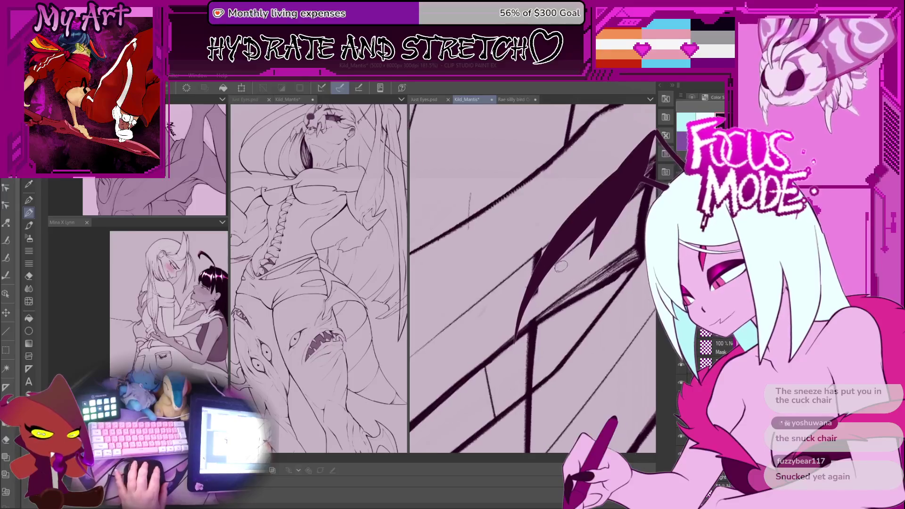
Rework and fill in the hair spike's edge with further ink strokes
drag(552, 280, 512, 295)
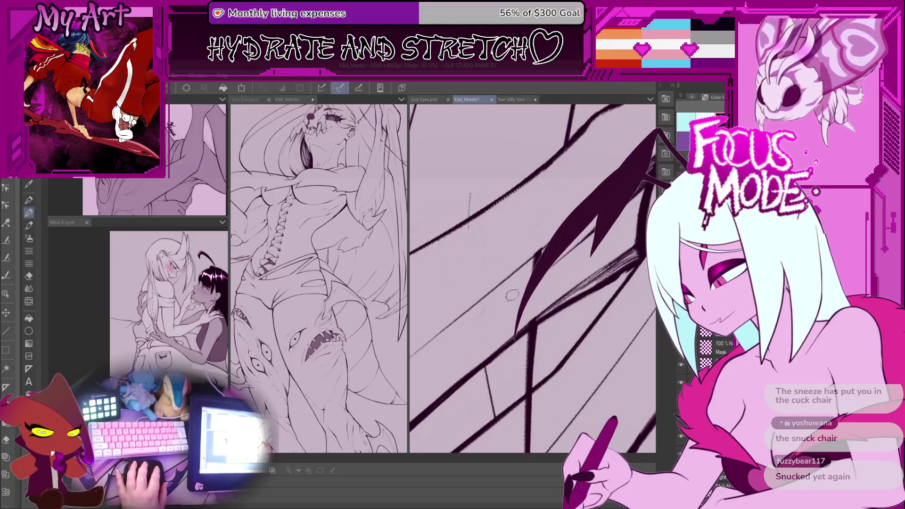
drag(587, 229, 516, 333)
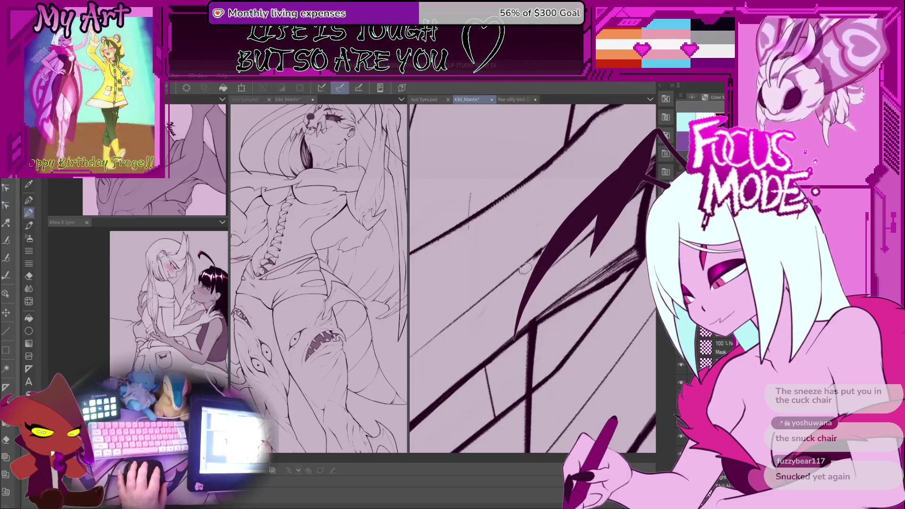
drag(585, 231, 519, 330)
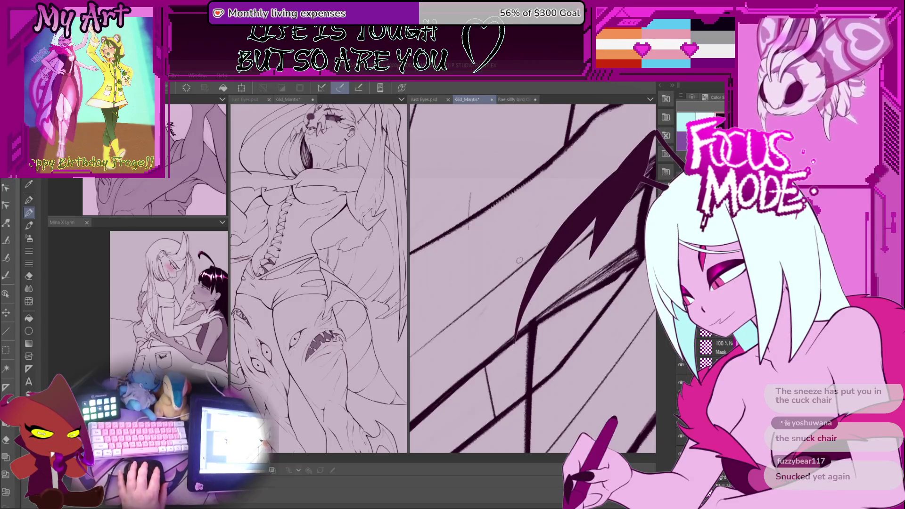
scroll(519, 260, down, 3)
scroll(519, 261, up, 3)
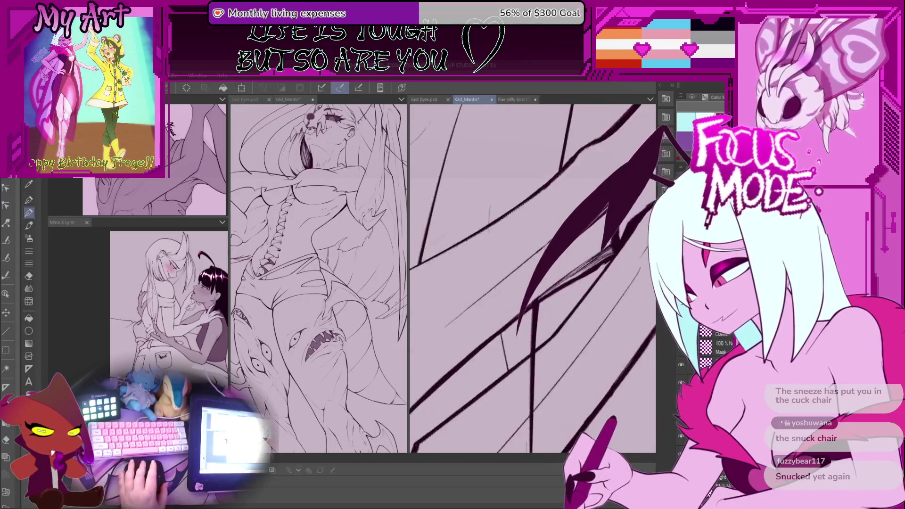
scroll(519, 261, up, 2)
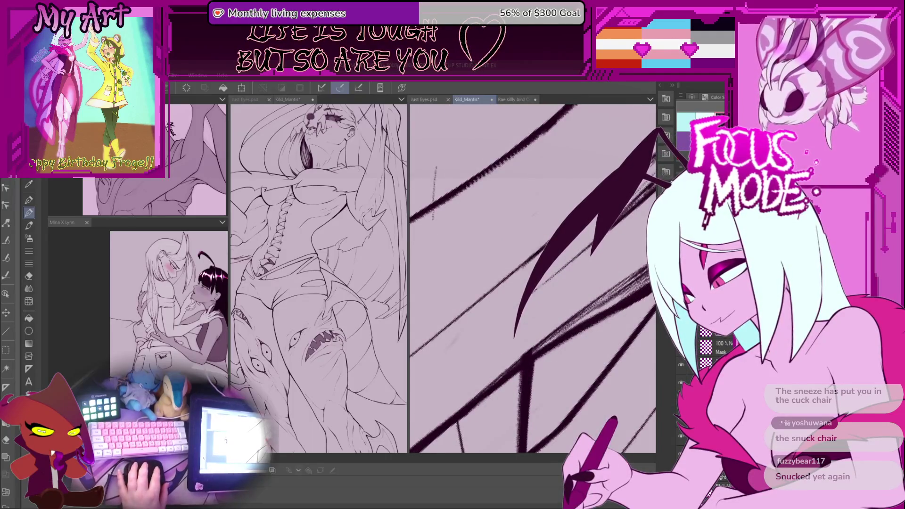
scroll(519, 260, down, 2)
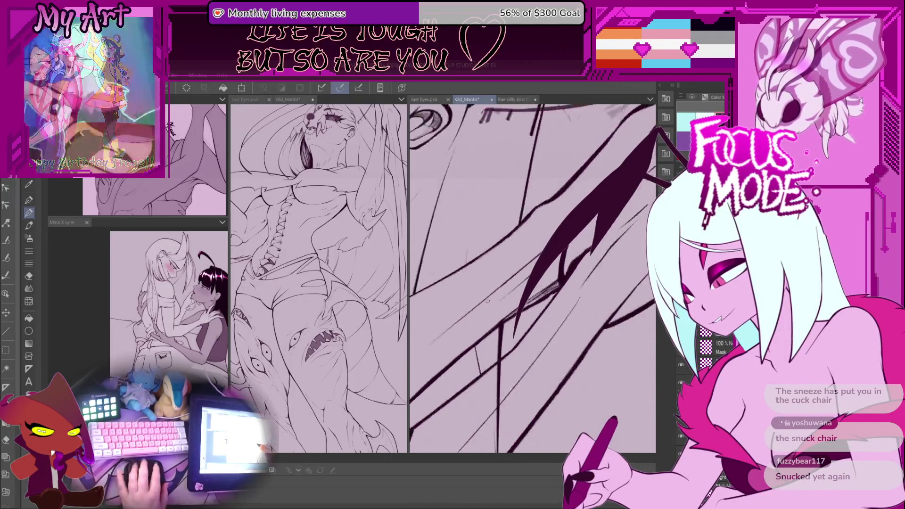
scroll(532, 278, down, 2)
scroll(532, 278, up, 2)
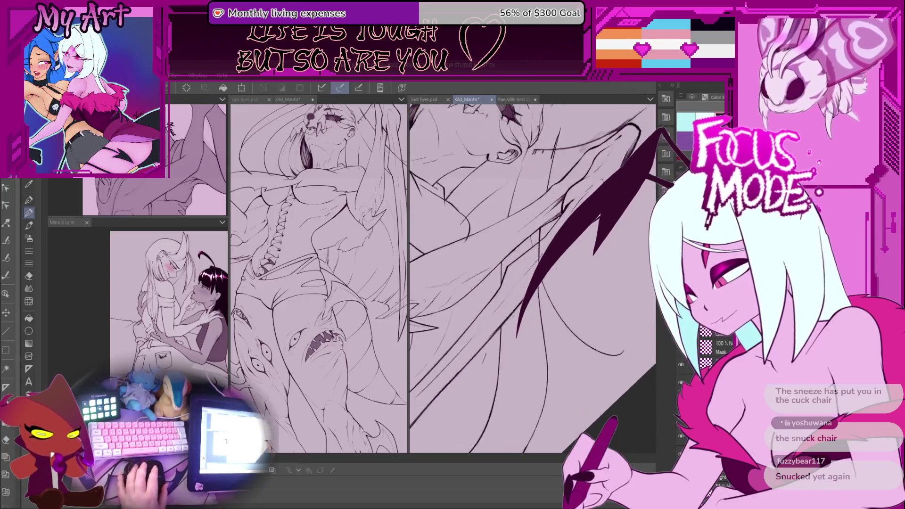
scroll(532, 278, up, 2)
scroll(532, 278, up, 1)
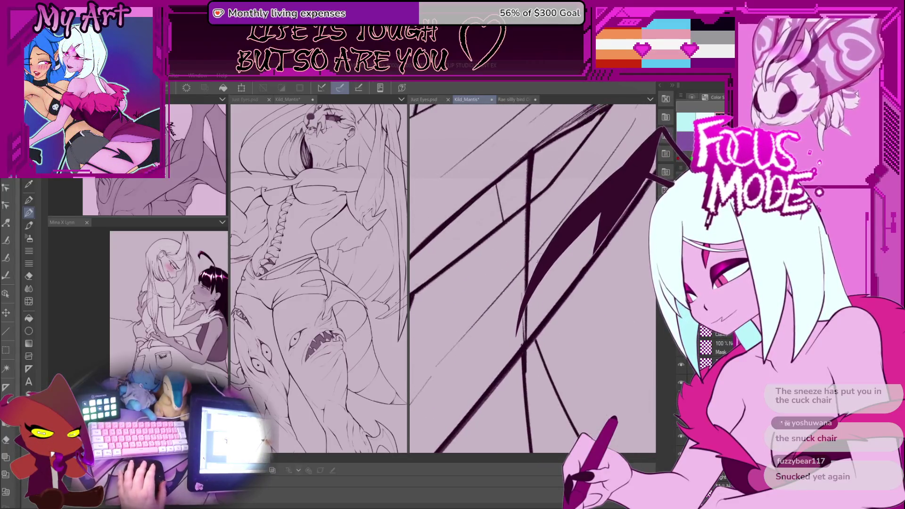
Lasso an area of wing lines and redraw part of the vertical ink line
key(m)
mouse_move(533, 204)
mouse_down()
mouse_move(517, 264)
mouse_move(519, 349)
mouse_up()
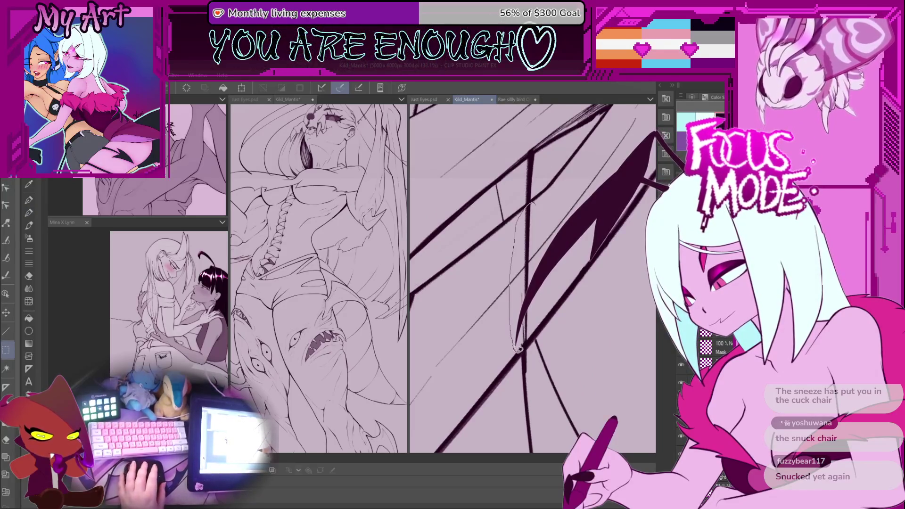
scroll(555, 299, up, 2)
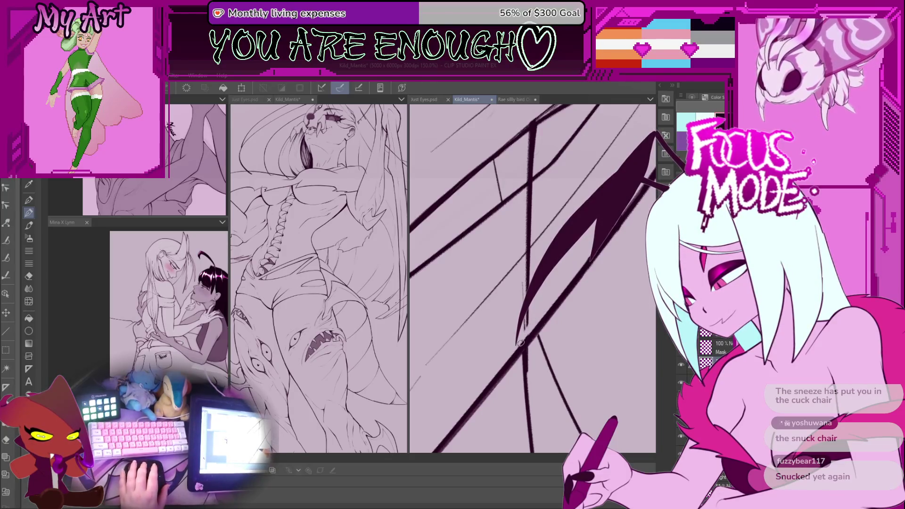
drag(524, 326, 520, 352)
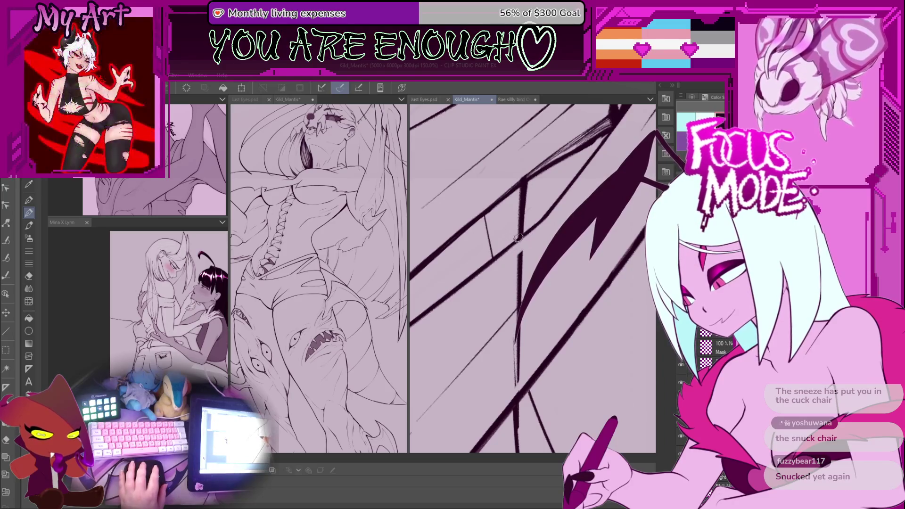
drag(528, 240, 515, 359)
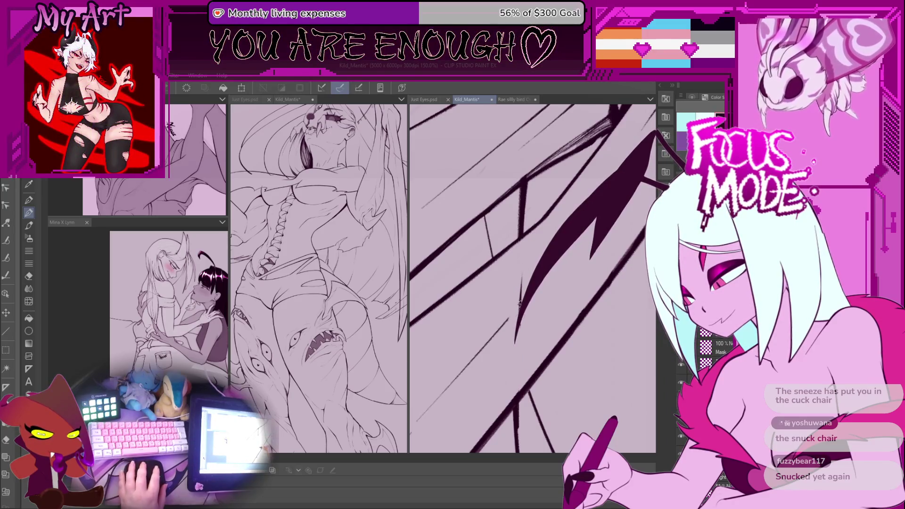
scroll(529, 259, up, 3)
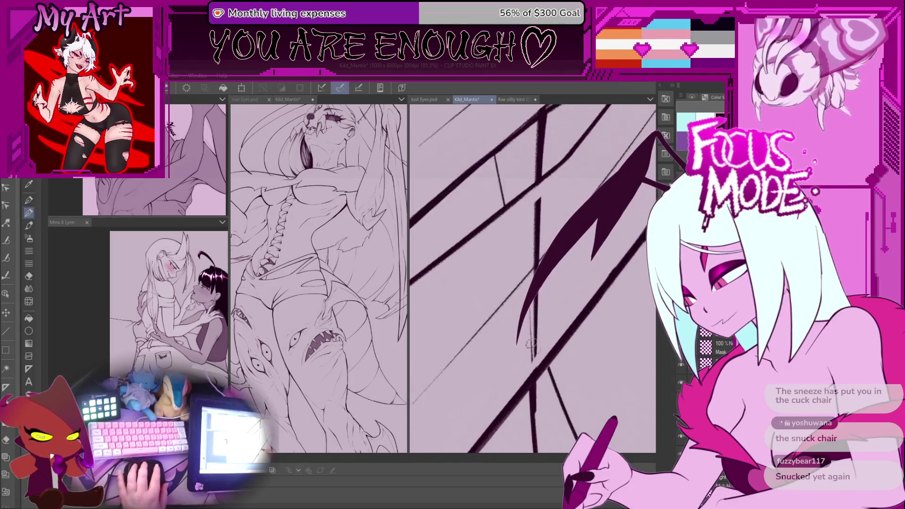
scroll(551, 268, up, 4)
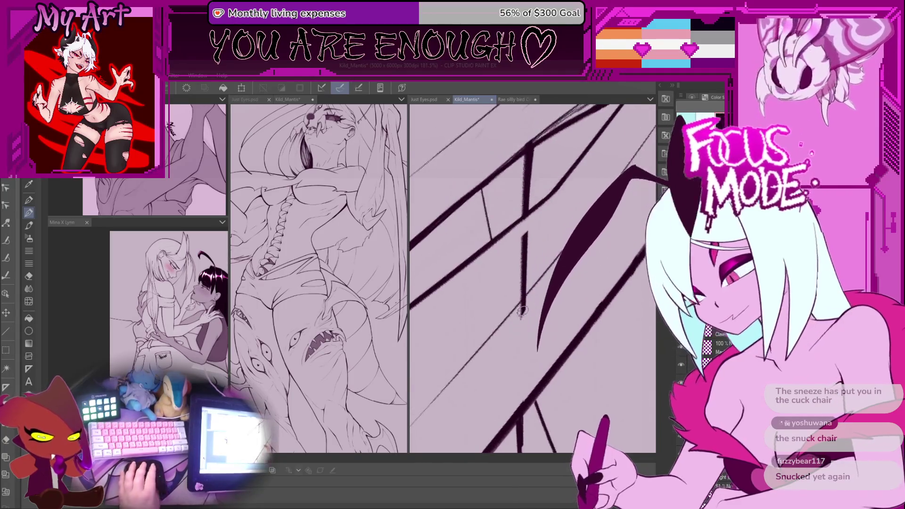
Taper the curved and vertical line tails, undoing the erasures that went wrong
drag(515, 310, 521, 337)
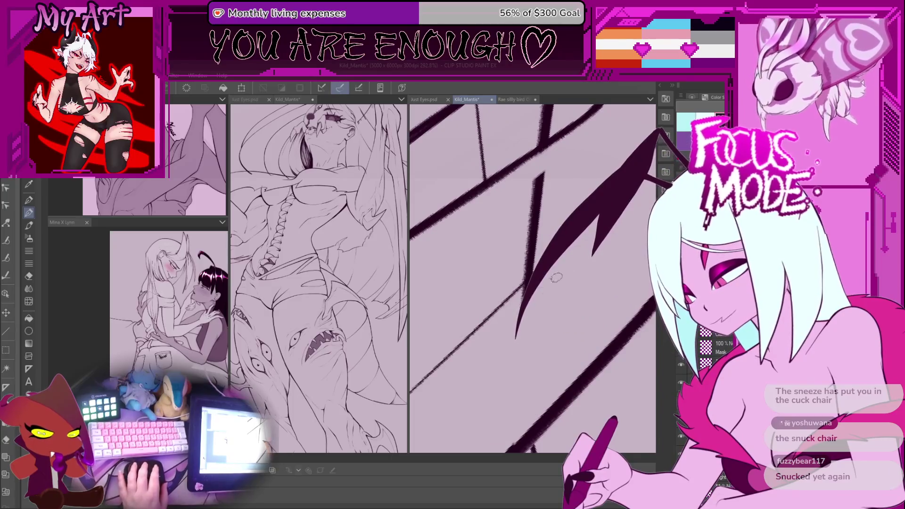
mouse_move(523, 297)
mouse_down()
mouse_move(517, 330)
mouse_move(514, 316)
mouse_up()
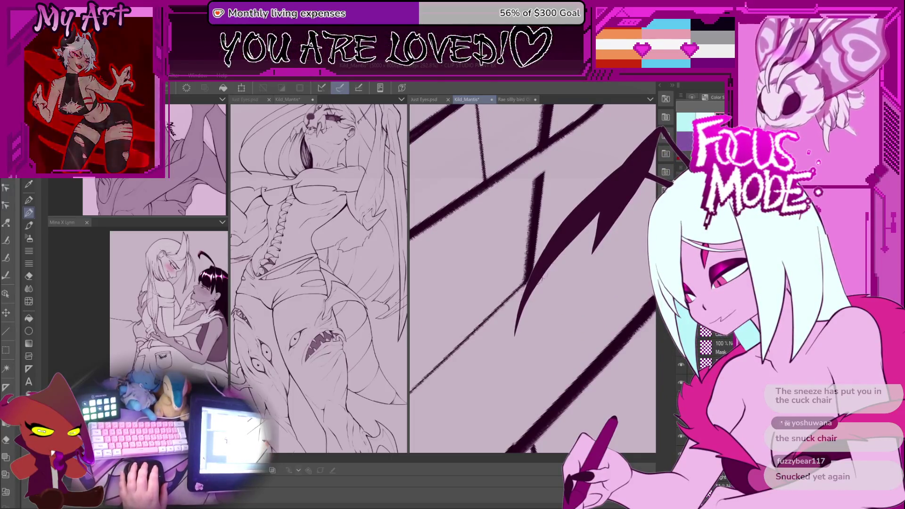
key(ctrl+z)
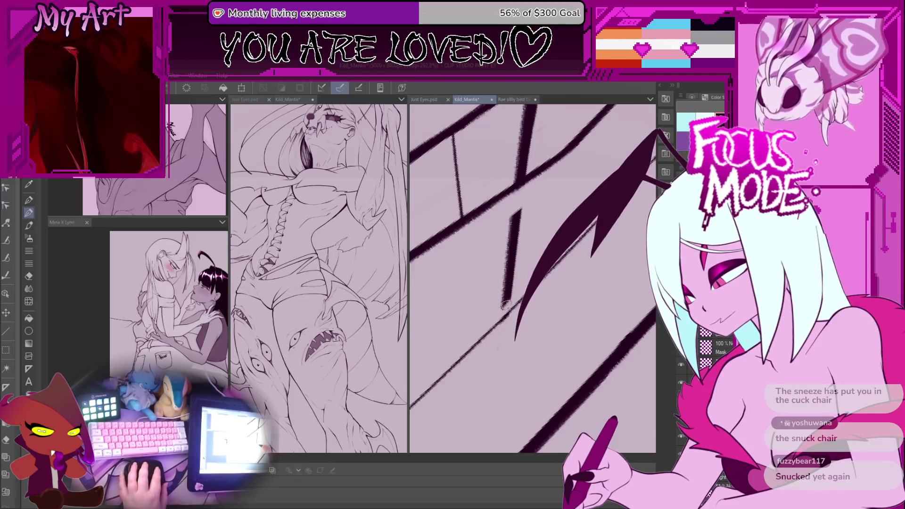
drag(503, 302, 516, 228)
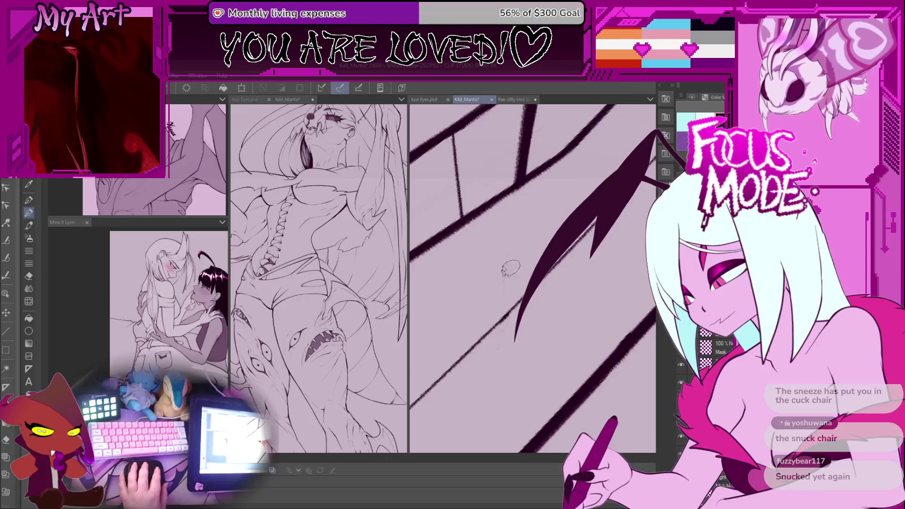
key(ctrl+z)
key(ctrl+z)
key(ctrl+z)
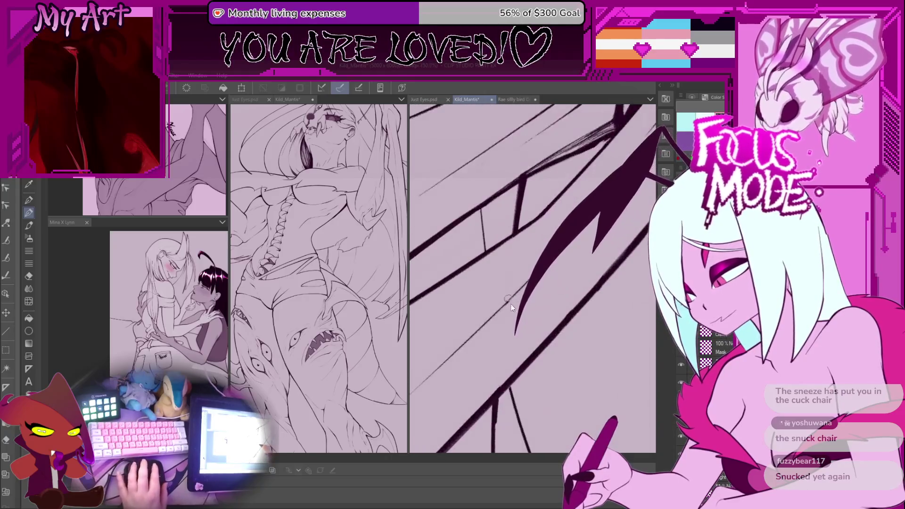
key(ctrl+z)
key(ctrl+z)
key(ctrl+z)
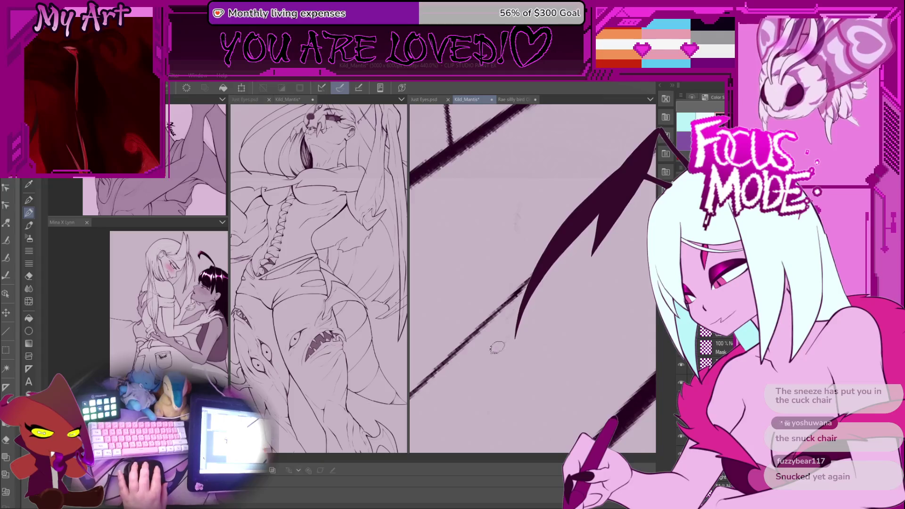
Rotate the canvas, lasso a group of ink lines, then deselect and return to the pen
scroll(497, 348, down, 3)
scroll(366, 318, up, 2)
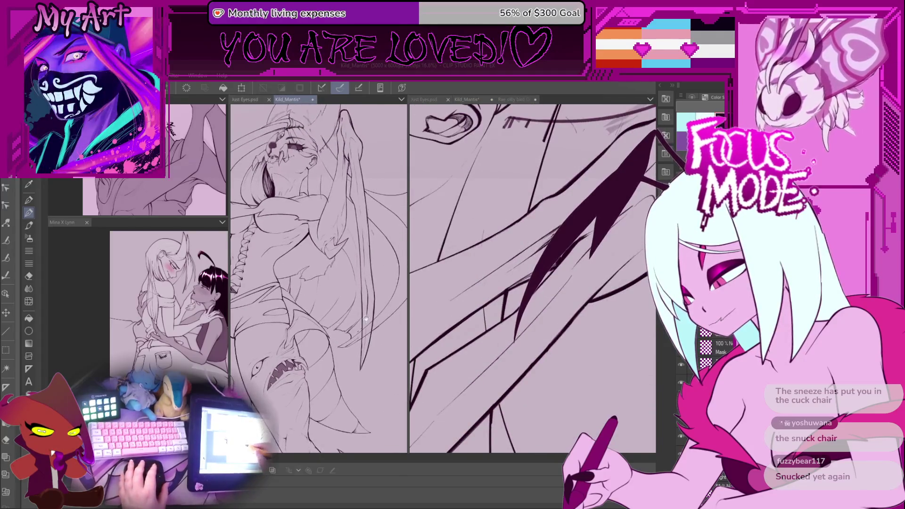
scroll(498, 345, down, 3)
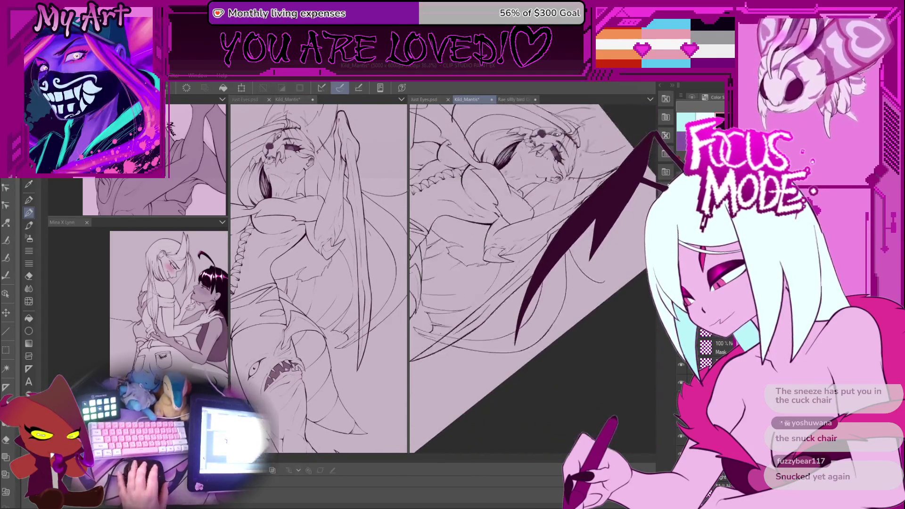
scroll(543, 240, up, 5)
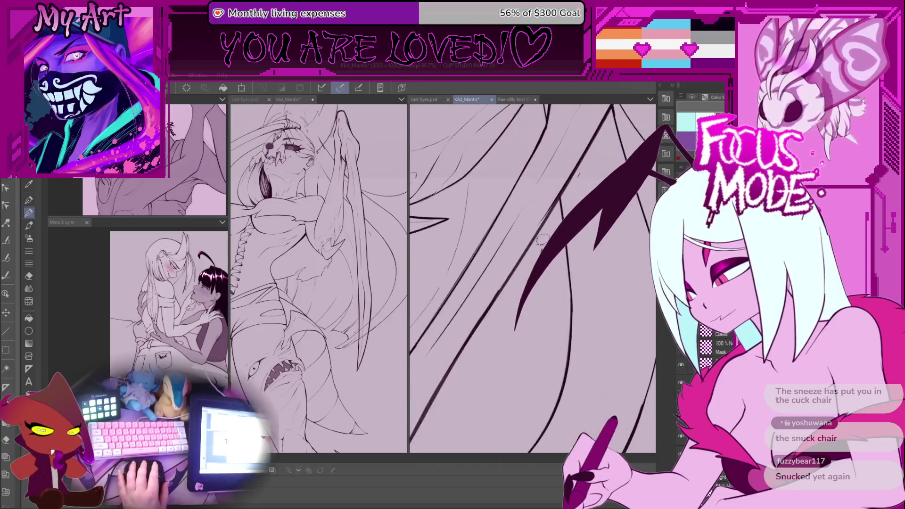
scroll(572, 202, down, 3)
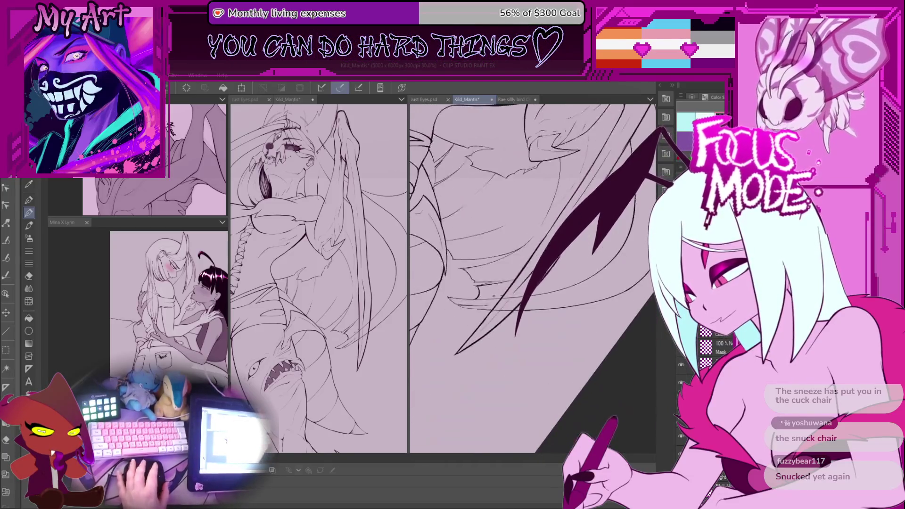
scroll(503, 308, up, 4)
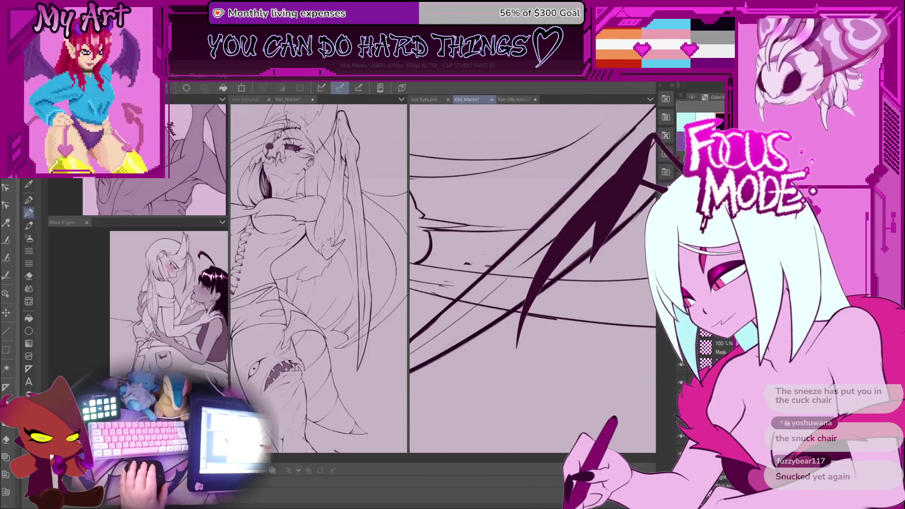
scroll(518, 307, up, 1)
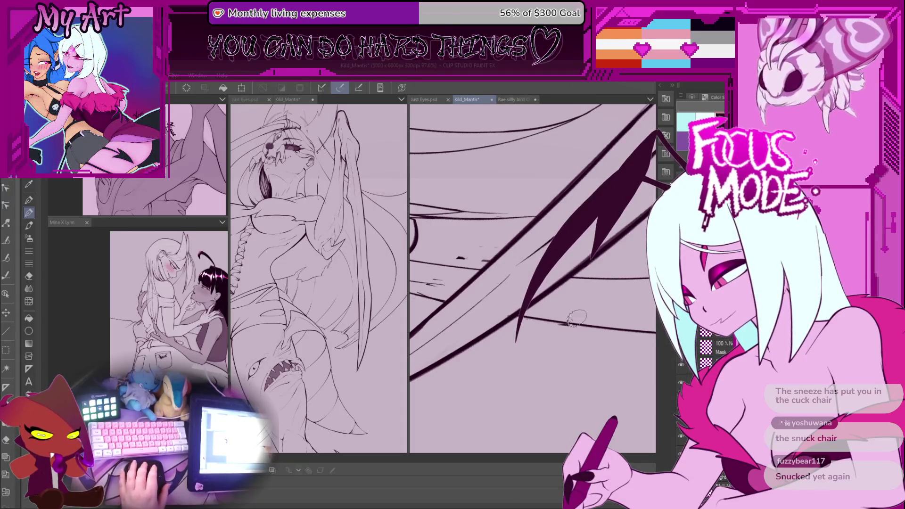
scroll(544, 297, up, 1)
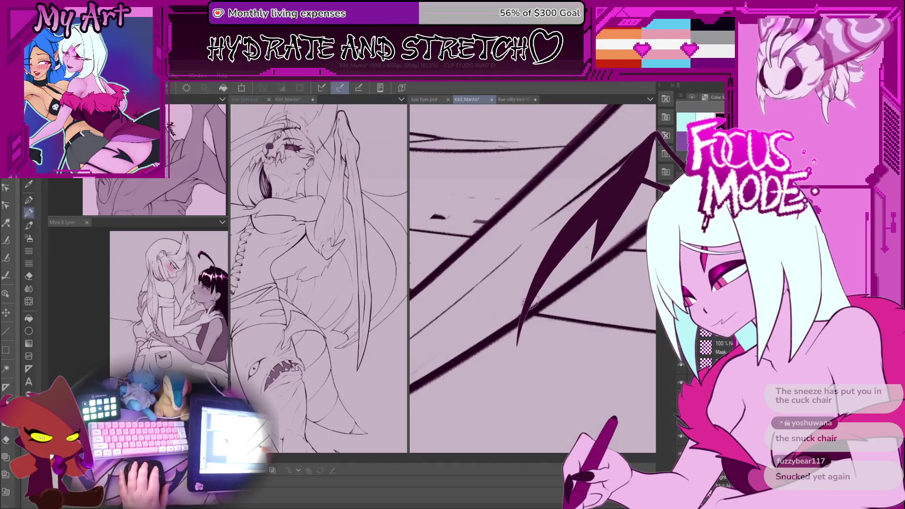
scroll(546, 279, up, 1)
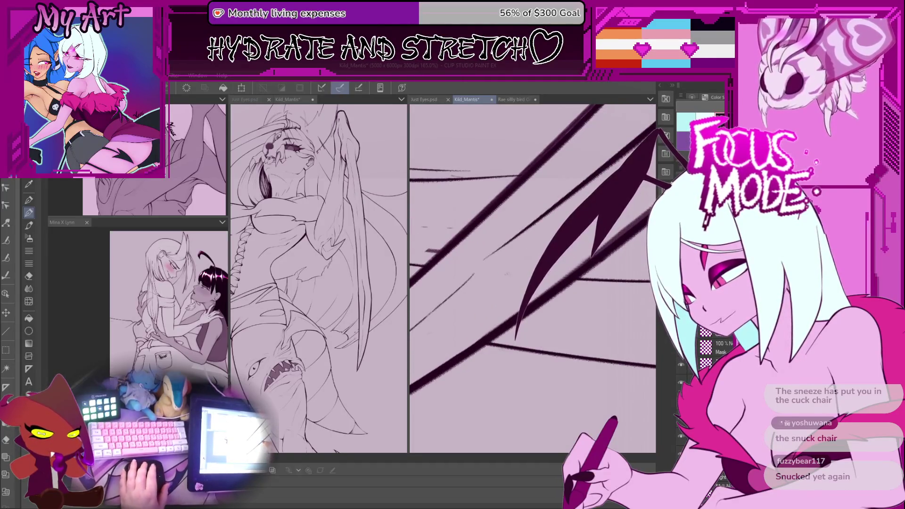
key(asciicircum)
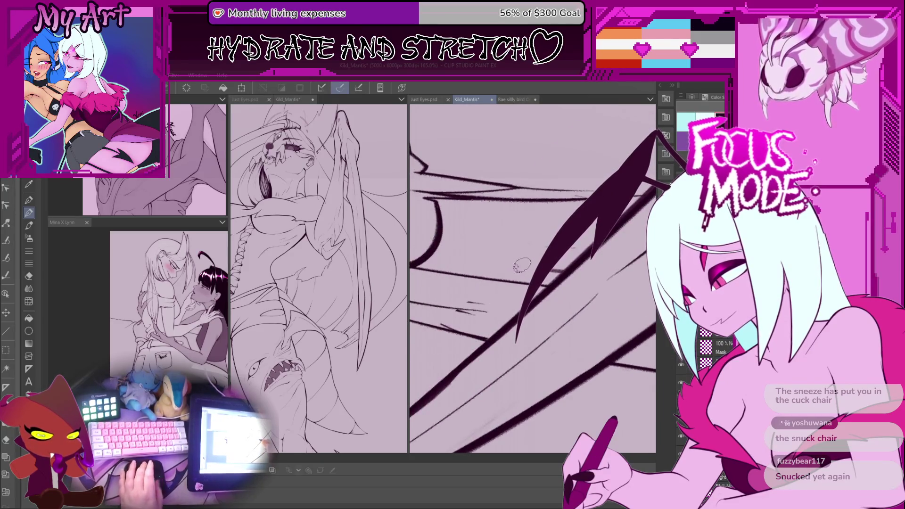
key(m)
key(minus)
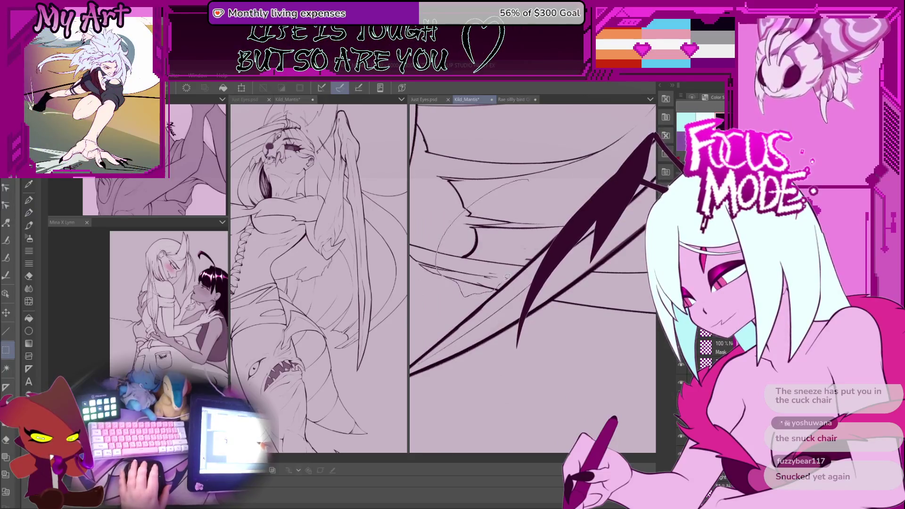
drag(526, 259, 566, 193)
key(ctrl+d)
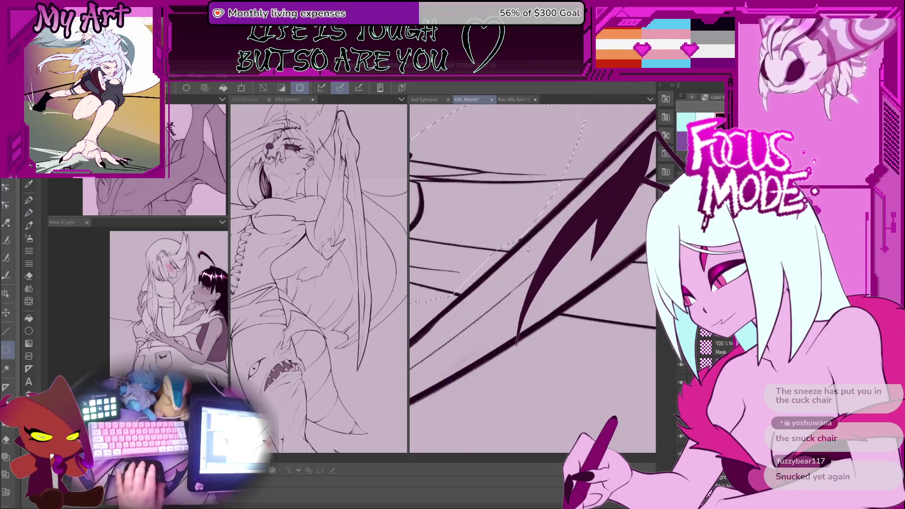
key(p)
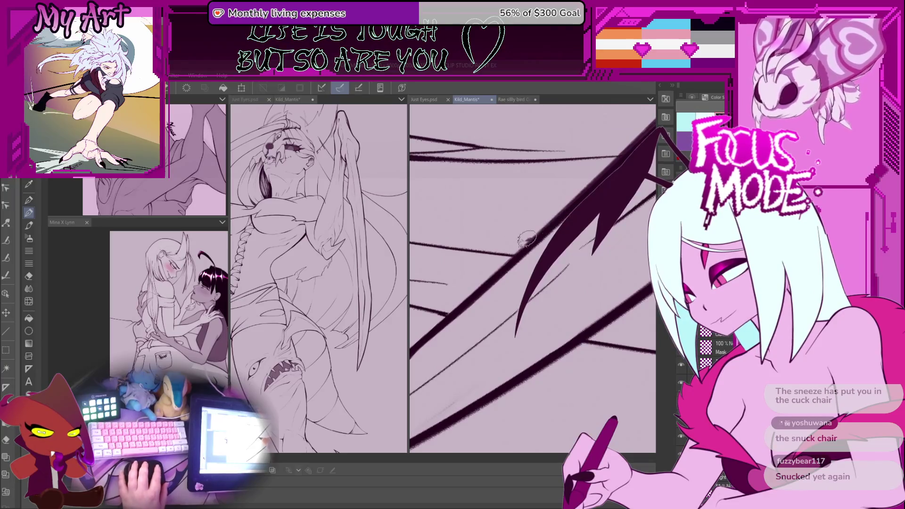
scroll(527, 238, down, 5)
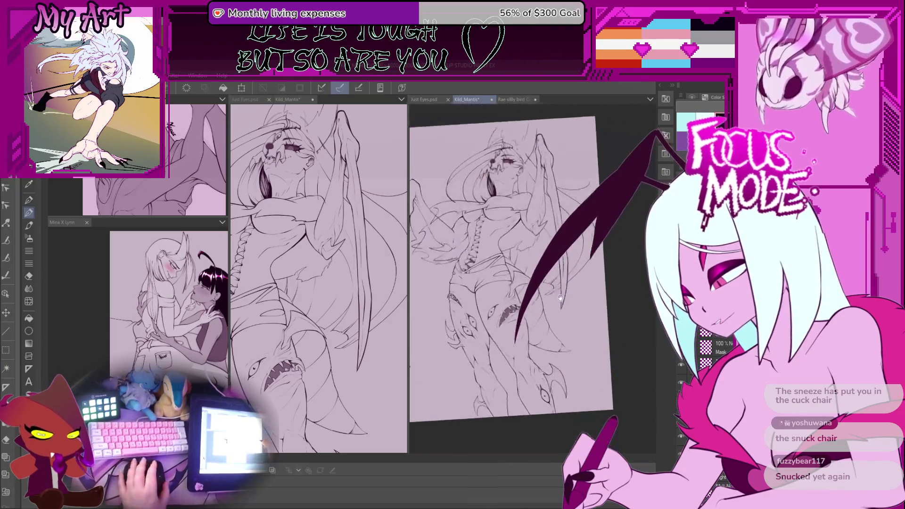
Zoom onto the lower wing, lasso the stray strokes beneath it, then drop the selection
scroll(560, 298, up, 3)
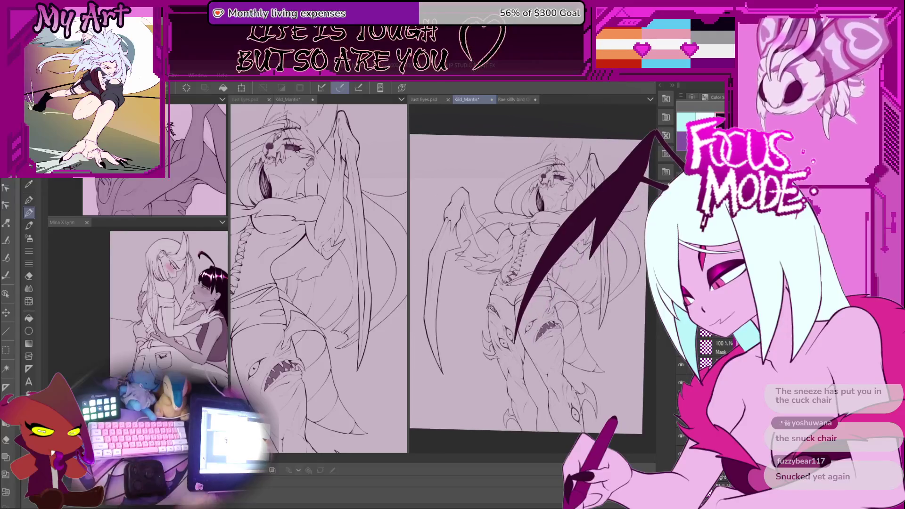
scroll(533, 279, up, 2)
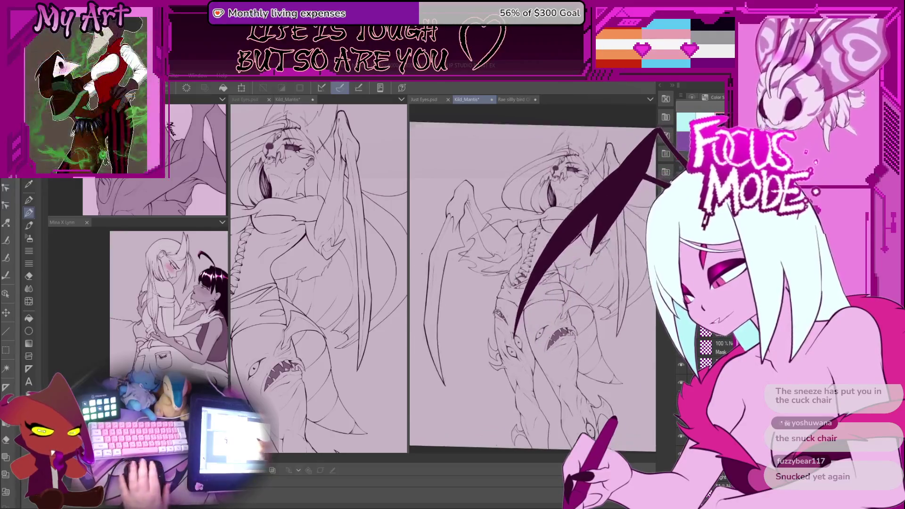
scroll(477, 325, up, 3)
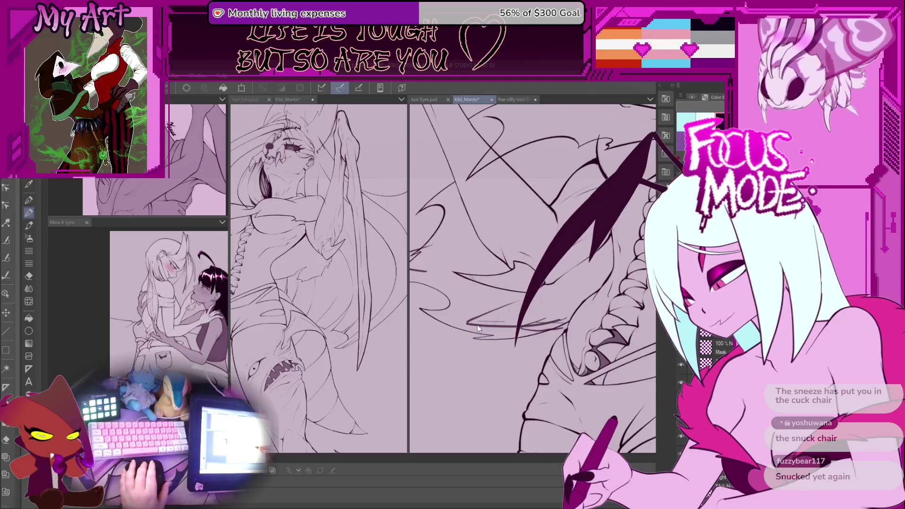
scroll(477, 326, up, 1)
drag(476, 302, 509, 327)
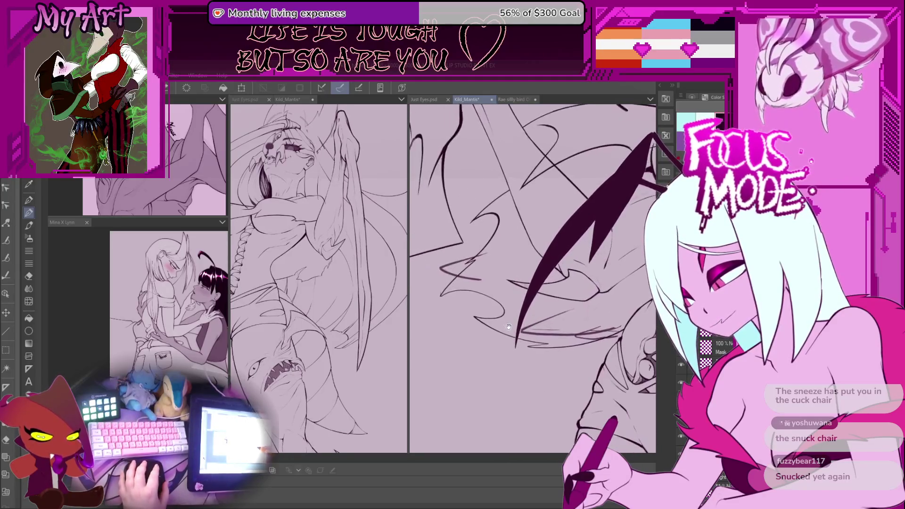
drag(532, 283, 519, 262)
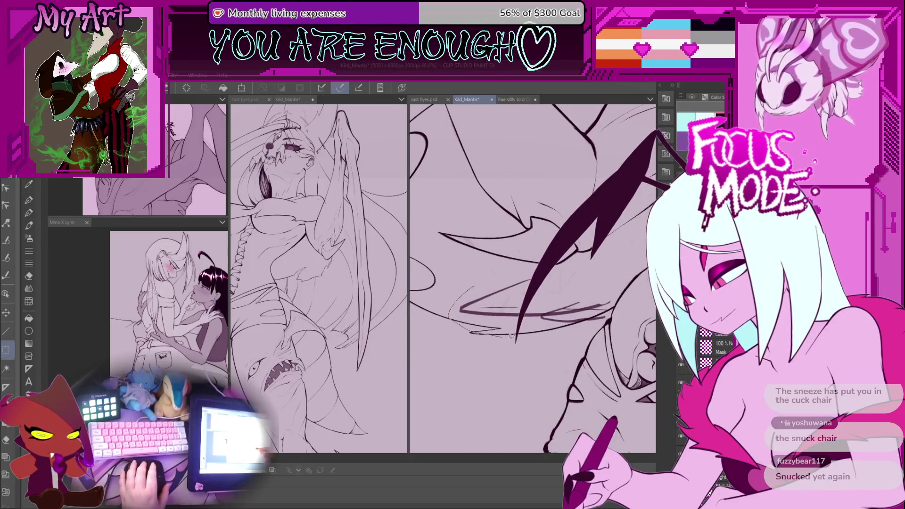
mouse_move(614, 299)
mouse_down()
mouse_move(592, 259)
mouse_move(547, 284)
mouse_move(513, 282)
mouse_up()
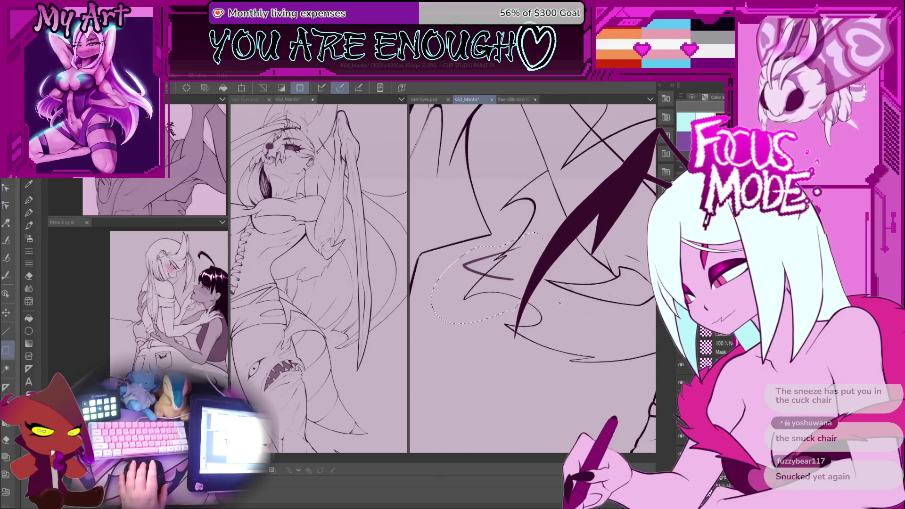
key(ctrl+d)
scroll(551, 287, down, 5)
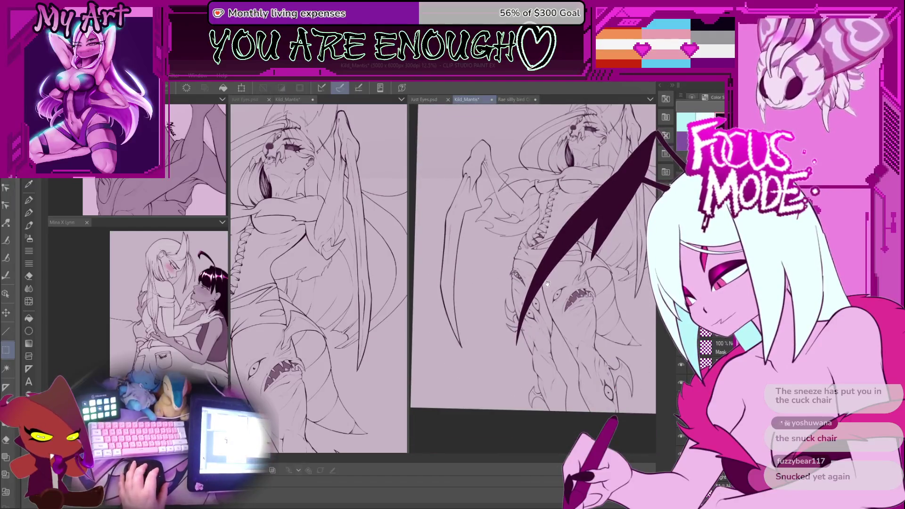
Reframe the monster's head, clear the selection around it, and switch back to the pen
drag(547, 284, 505, 341)
scroll(533, 283, up, 5)
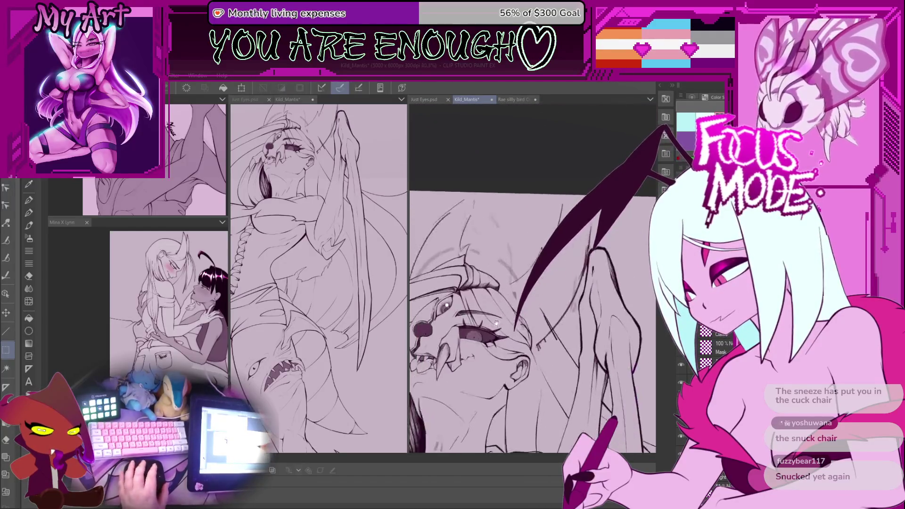
scroll(555, 221, up, 3)
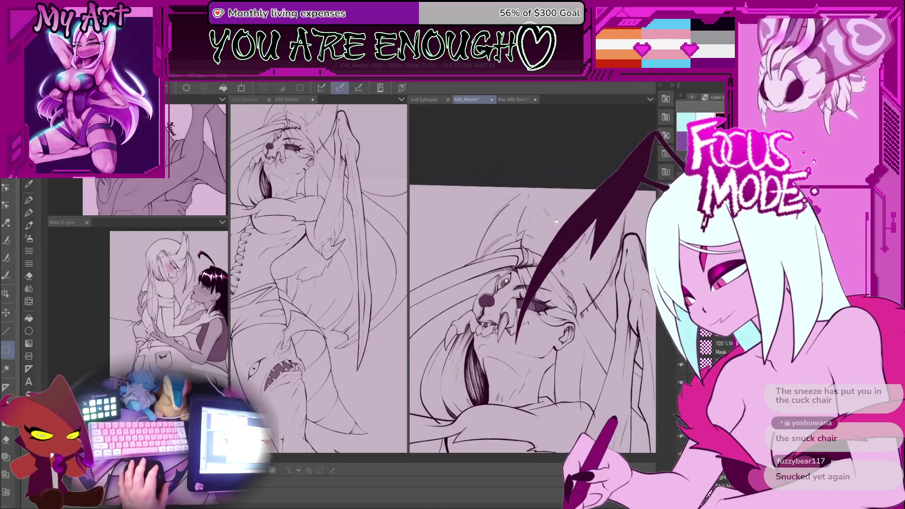
scroll(503, 223, up, 2)
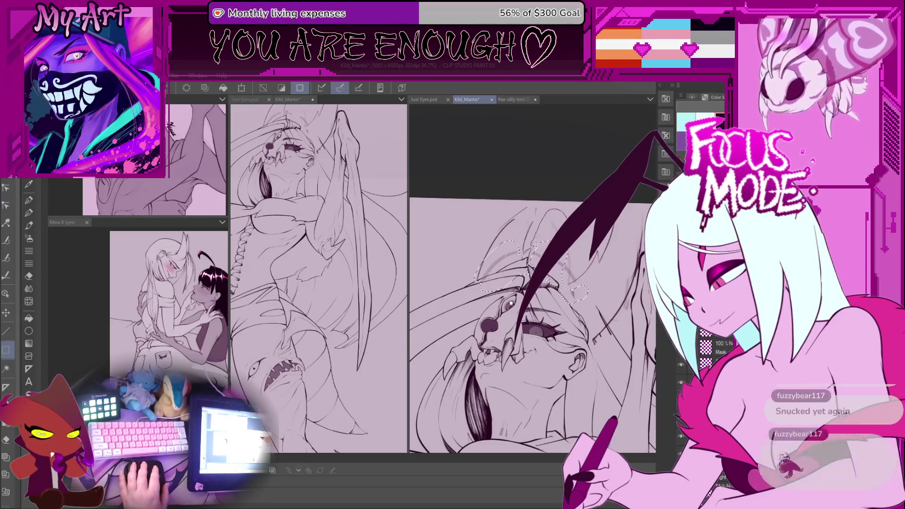
scroll(509, 292, up, 2)
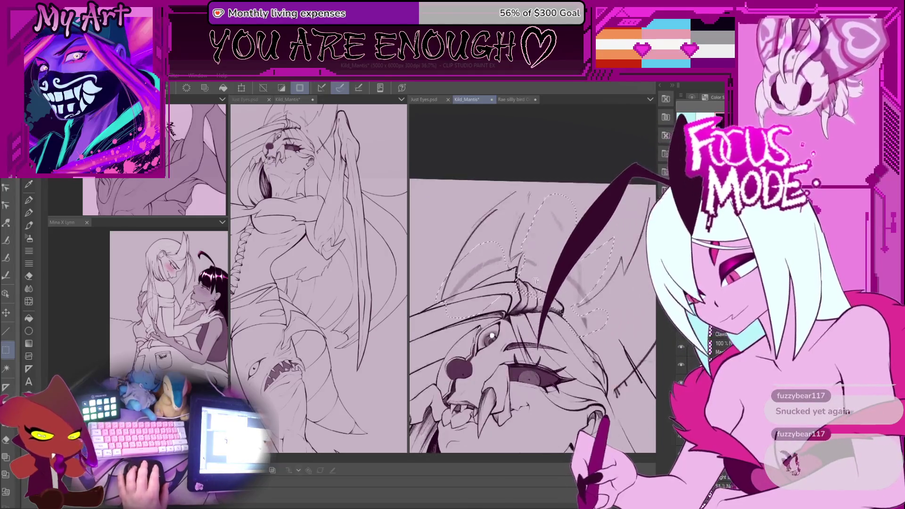
drag(486, 287, 554, 307)
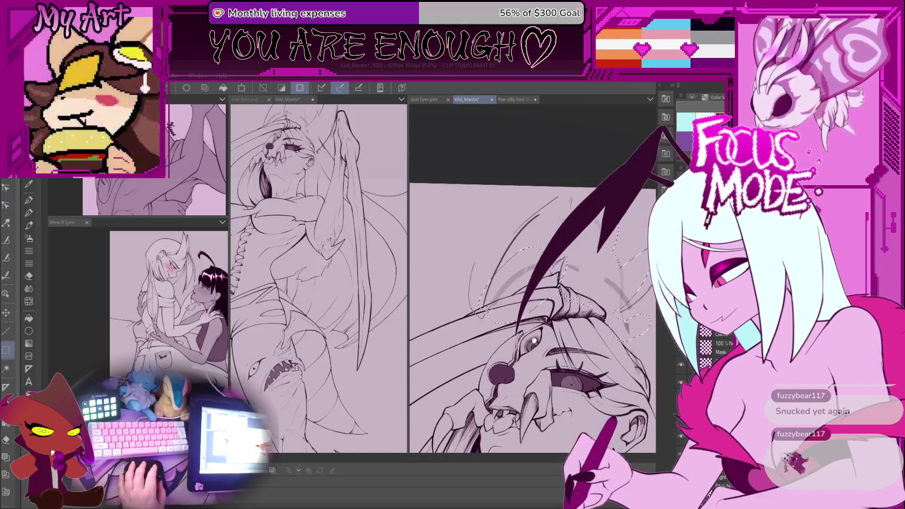
key(ctrl+d)
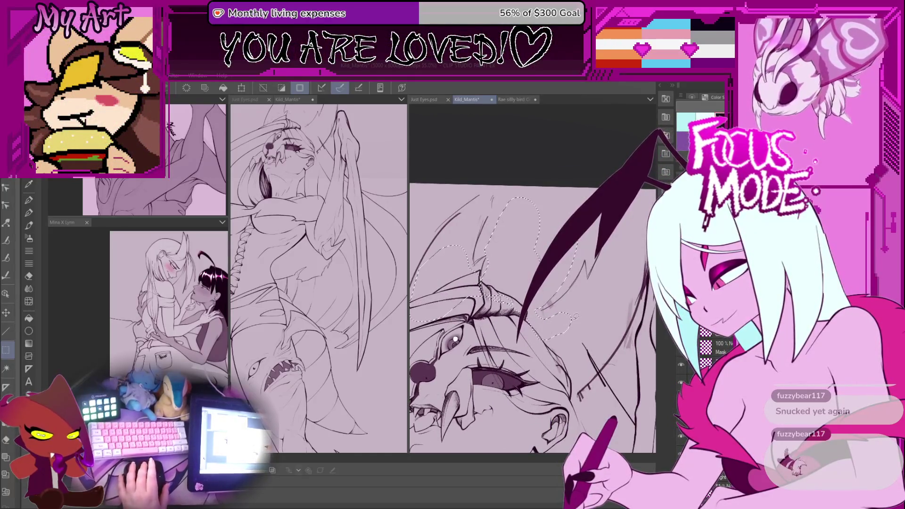
mouse_move(587, 319)
mouse_down()
mouse_move(556, 316)
mouse_move(552, 306)
mouse_move(516, 336)
mouse_up()
scroll(565, 313, down, 2)
key(p)
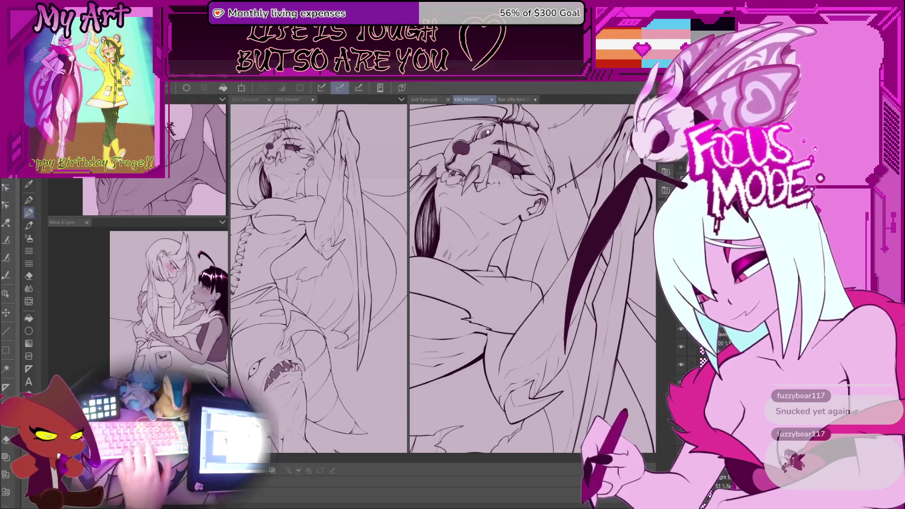
Ink a thick dark line at the neck and shoulder, then check the whole figure
scroll(555, 325, up, 3)
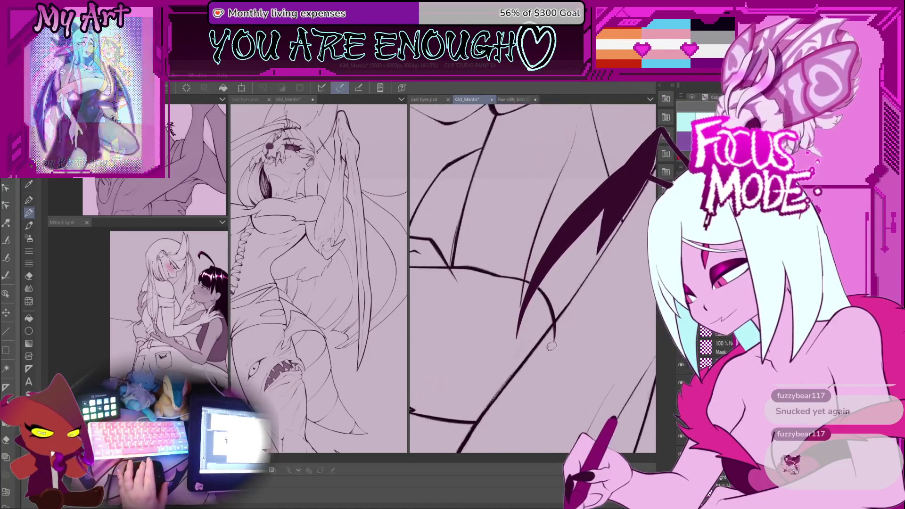
drag(542, 357, 578, 314)
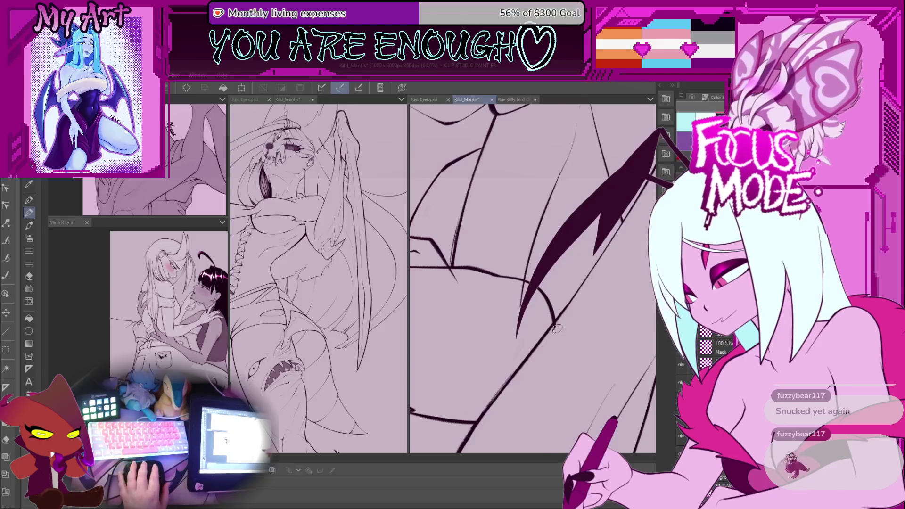
scroll(578, 307, down, 5)
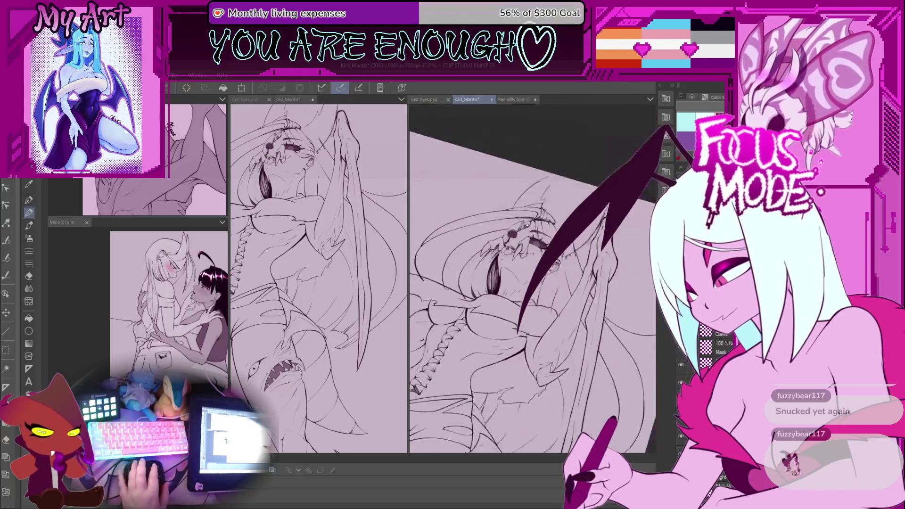
scroll(532, 279, down, 2)
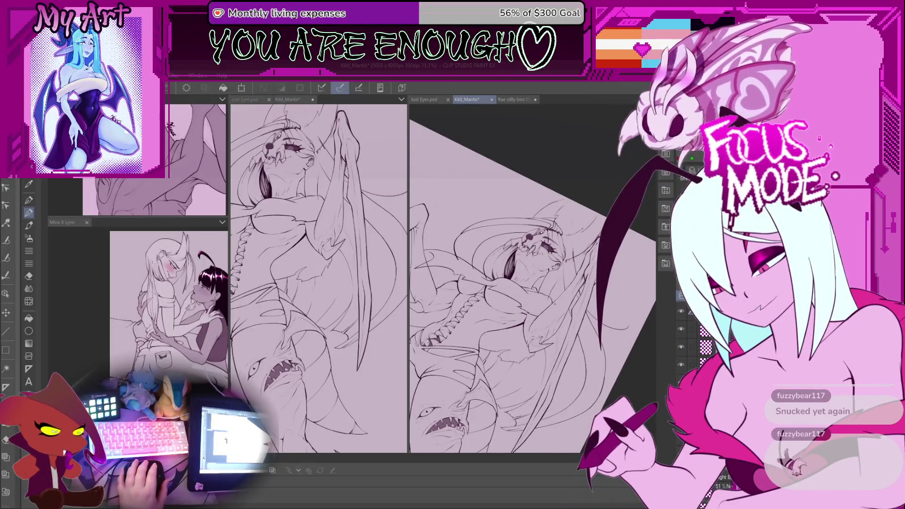
scroll(533, 278, up, 4)
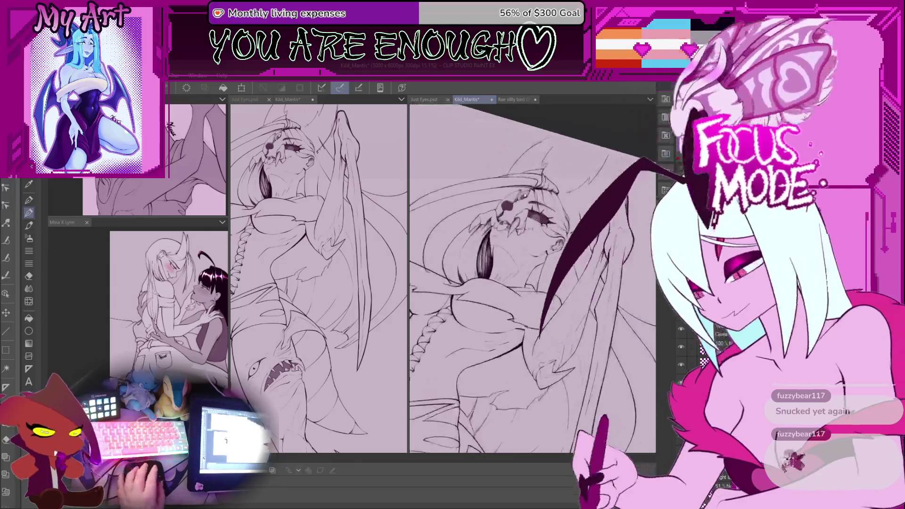
scroll(547, 283, down, 4)
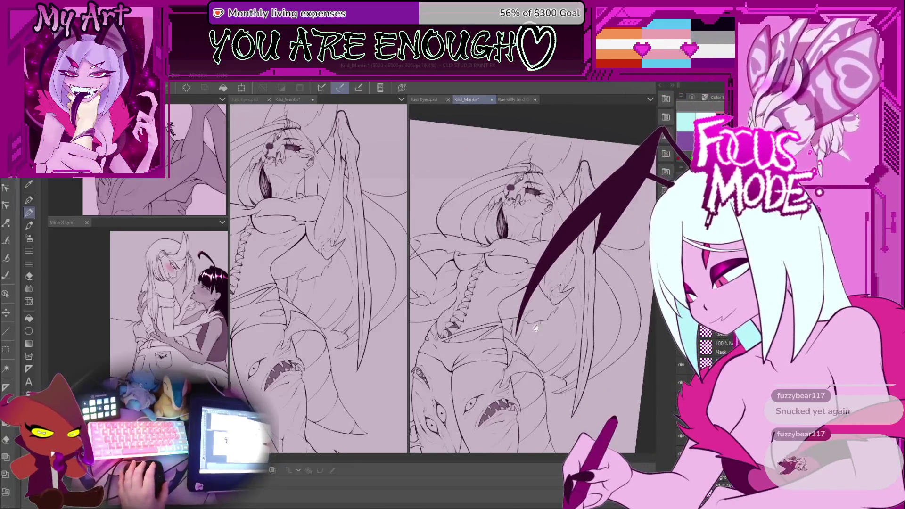
drag(554, 402, 562, 406)
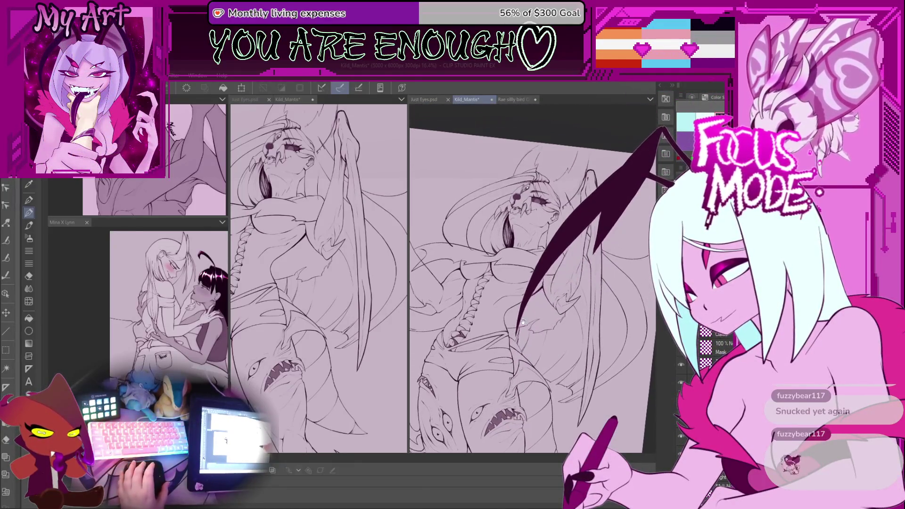
scroll(571, 322, up, 6)
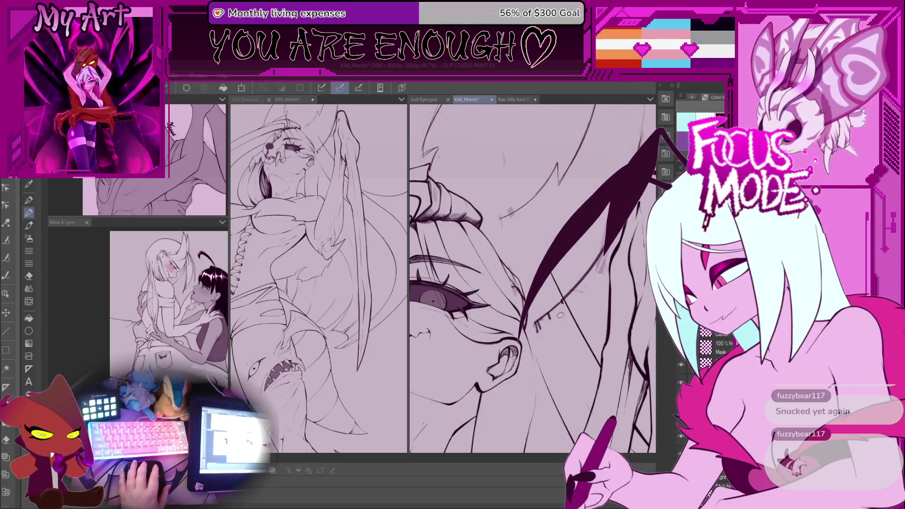
Ink a thin line beside the eye lashes and reframe the view close on the eye
drag(533, 324, 563, 305)
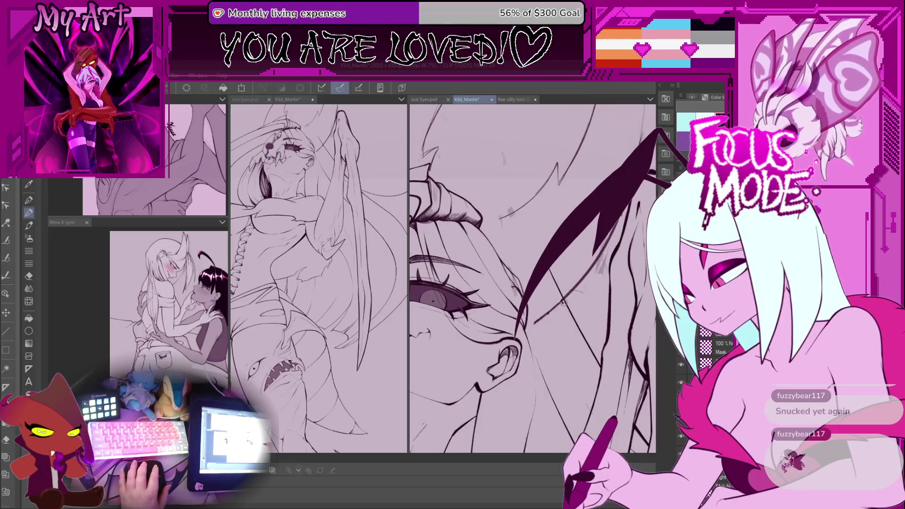
key(minus)
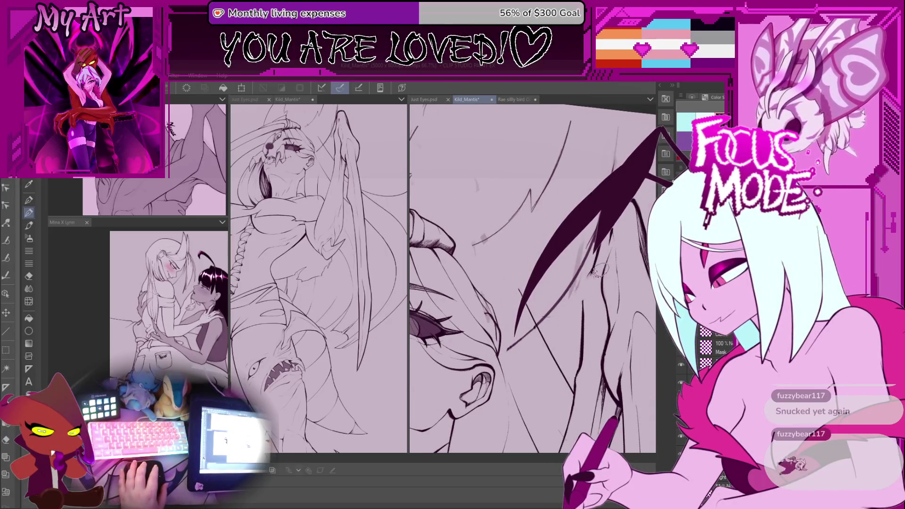
key(minus)
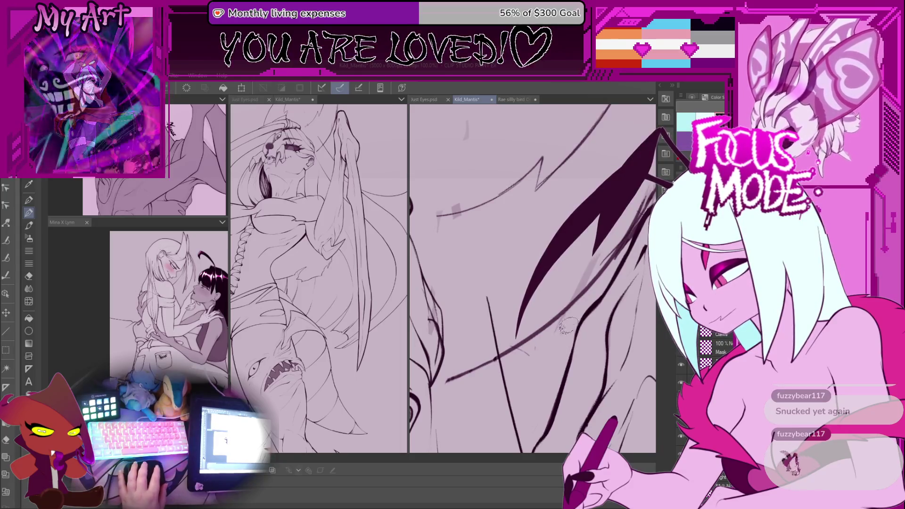
key(minus)
key(minus)
key(minus)
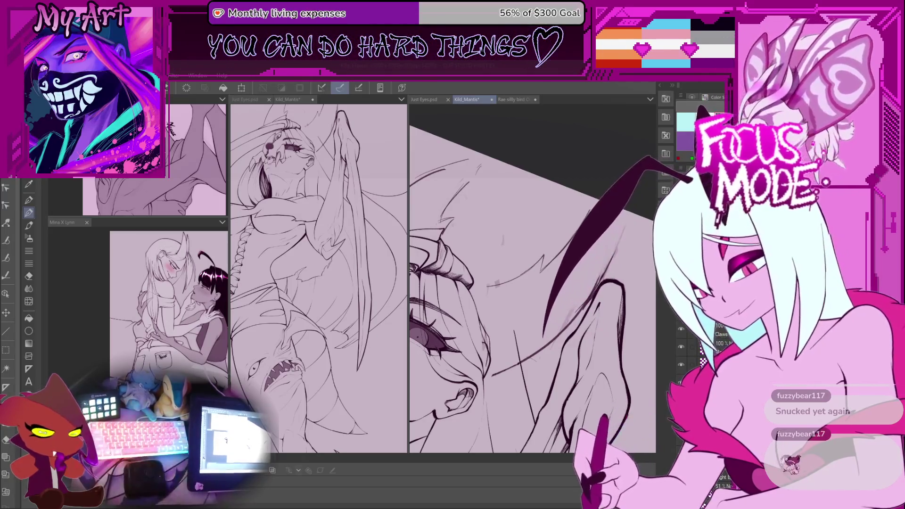
key(ctrl+minus)
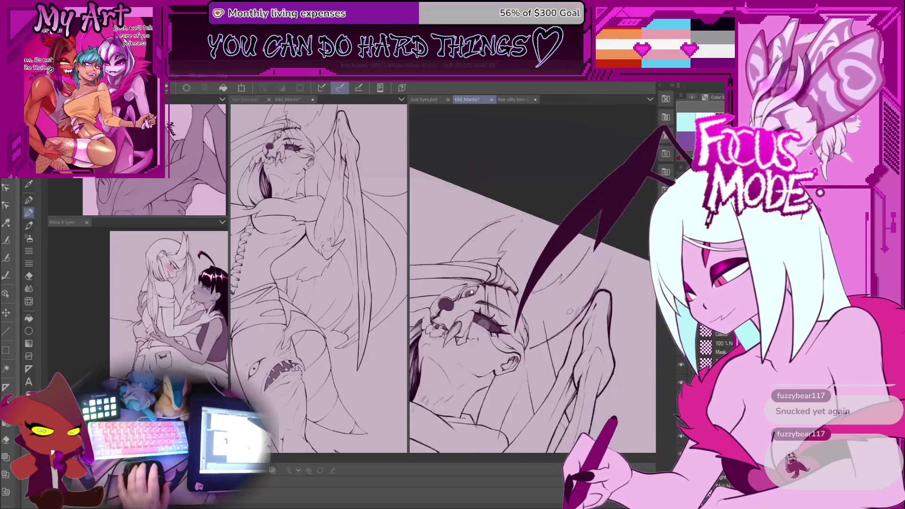
key(ctrl+plus)
key(ctrl+plus)
key(ctrl+plus)
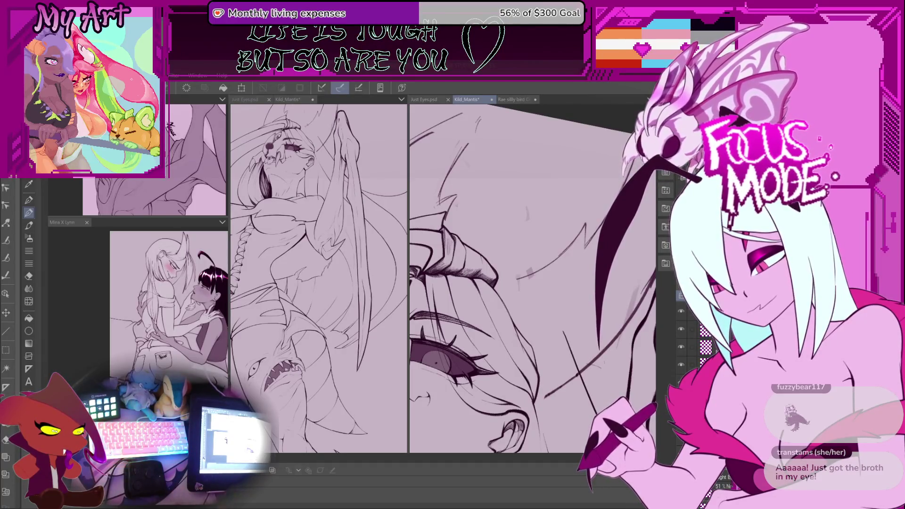
key(minus)
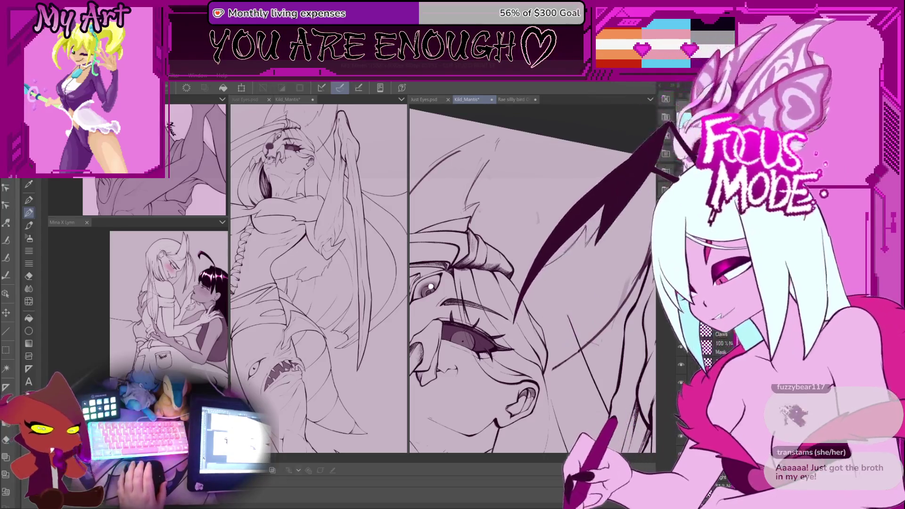
mouse_move(574, 268)
mouse_down()
mouse_move(537, 273)
mouse_move(510, 245)
mouse_move(542, 283)
mouse_move(517, 339)
mouse_up()
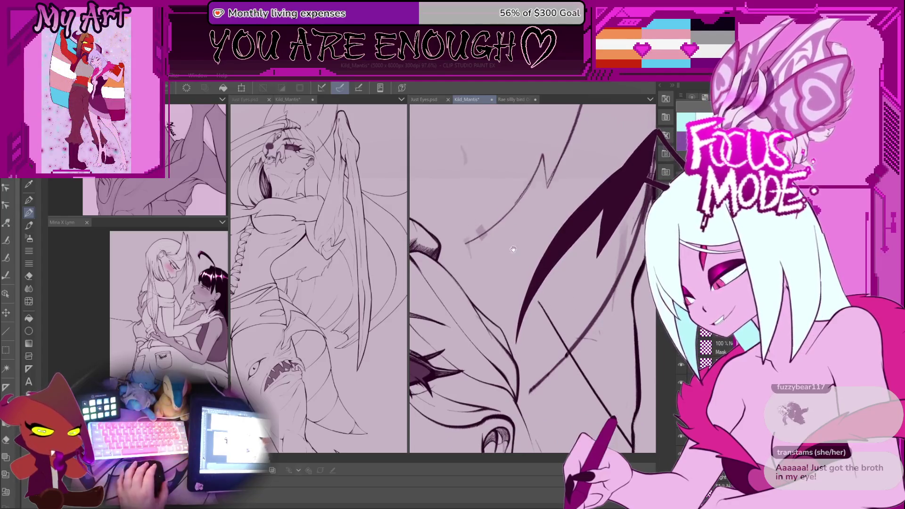
Rotate the view around the horn and eye and draw strokes along the hair spike
drag(519, 264, 535, 313)
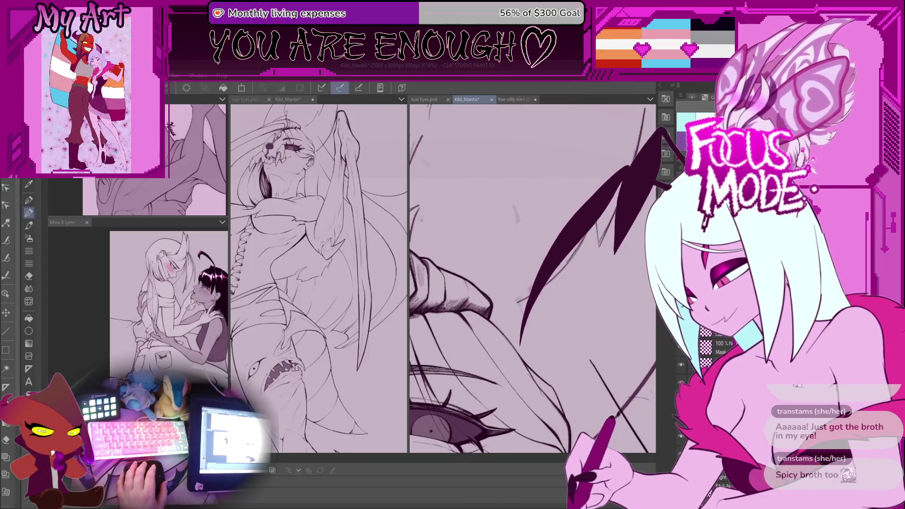
mouse_move(604, 373)
mouse_down()
mouse_move(622, 400)
mouse_move(608, 377)
mouse_up()
drag(584, 252, 533, 342)
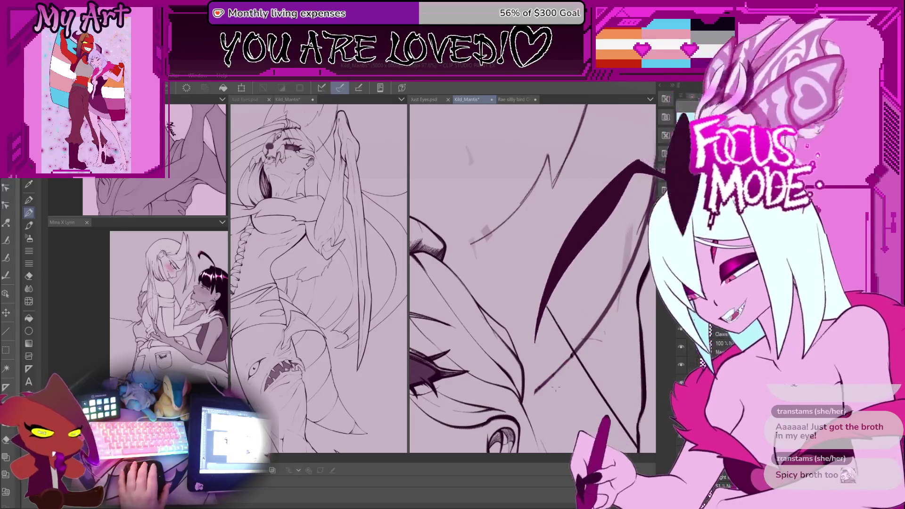
drag(613, 378, 589, 358)
drag(565, 250, 514, 342)
drag(542, 282, 513, 342)
mouse_move(578, 250)
mouse_down()
mouse_move(519, 349)
mouse_move(526, 352)
mouse_up()
Retry the long curved spike stroke, undoing misses, then zoom onto the wing's lower edge
key(ctrl+z)
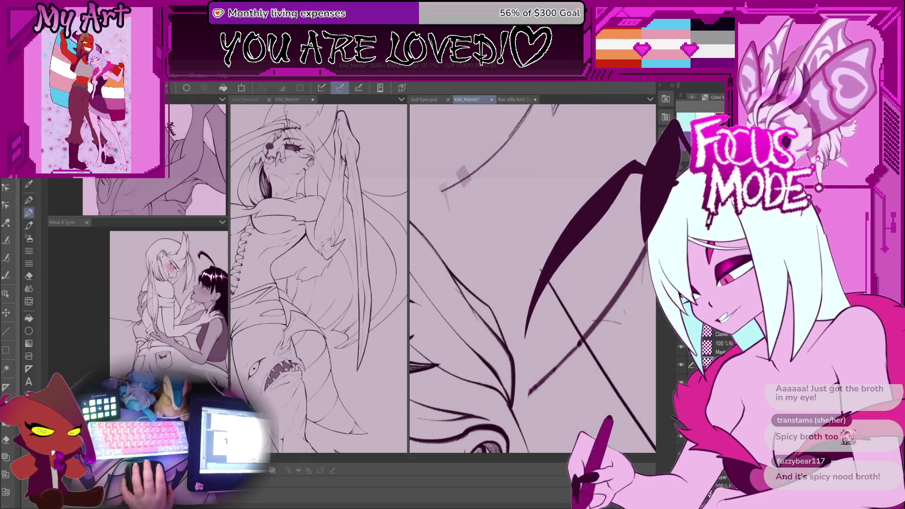
drag(587, 250, 549, 330)
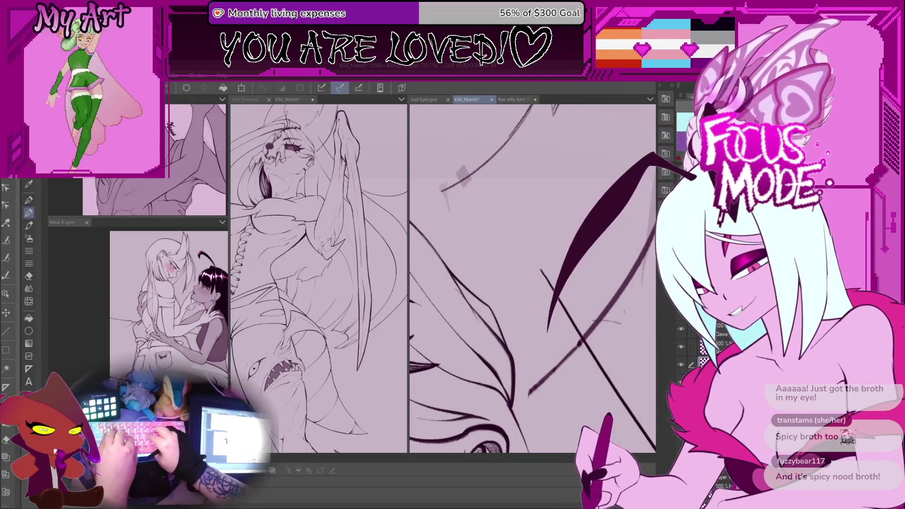
drag(587, 250, 536, 340)
key(ctrl+z)
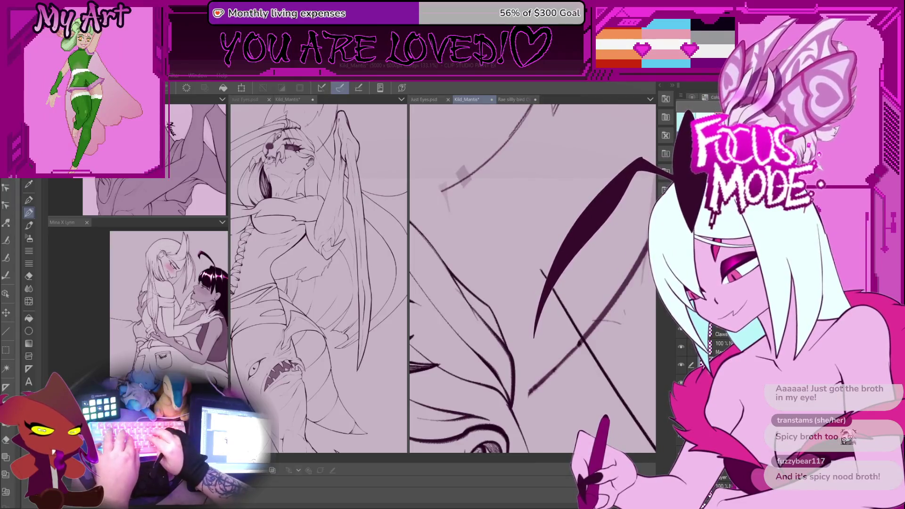
drag(587, 250, 532, 339)
key(ctrl+z)
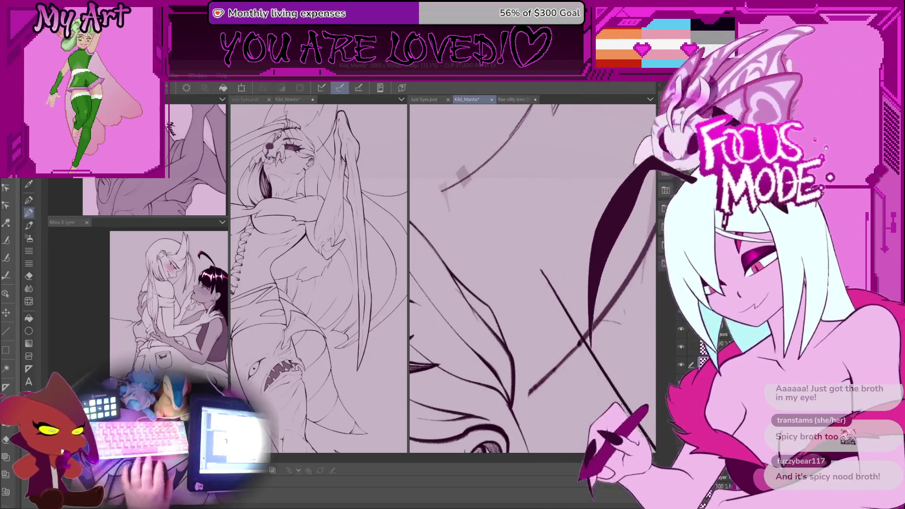
drag(587, 250, 519, 339)
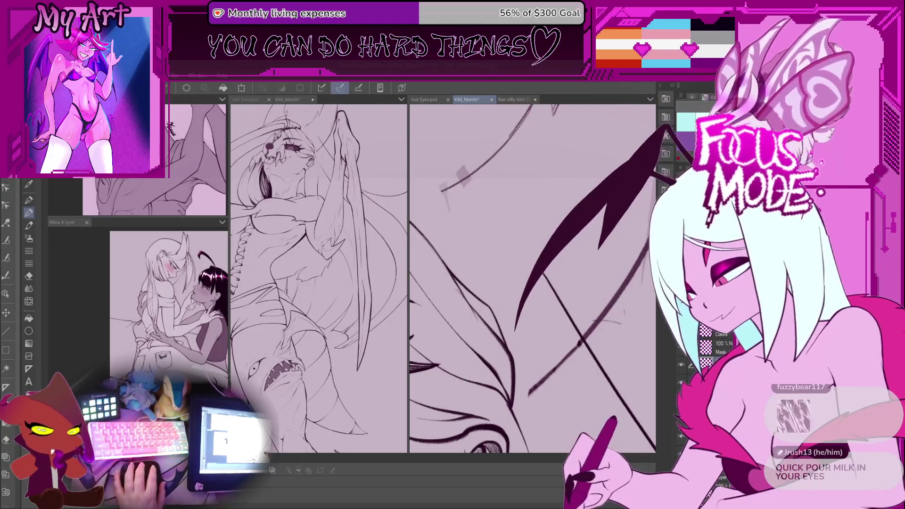
scroll(532, 279, down, 5)
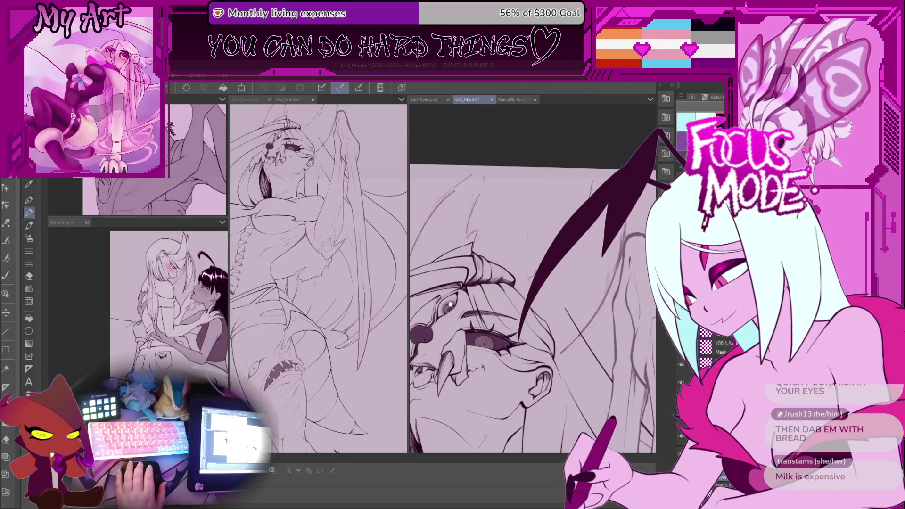
scroll(577, 287, up, 2)
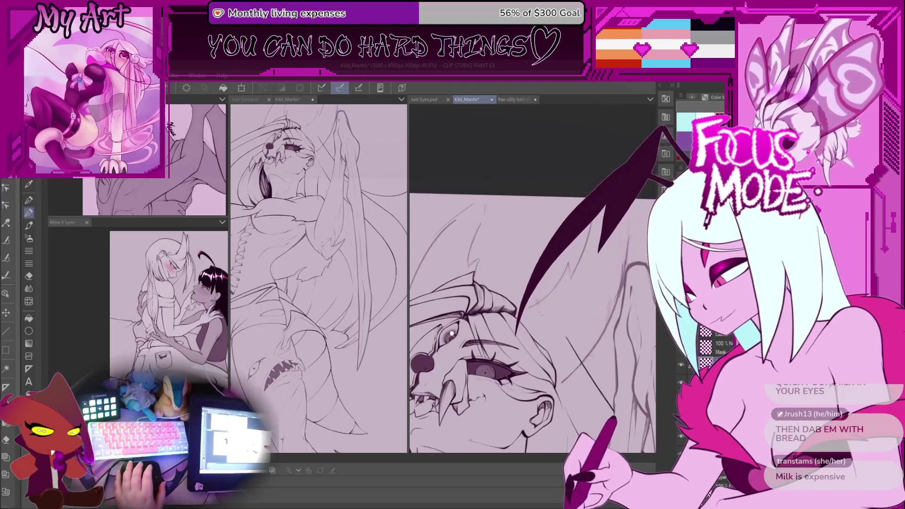
scroll(528, 319, up, 5)
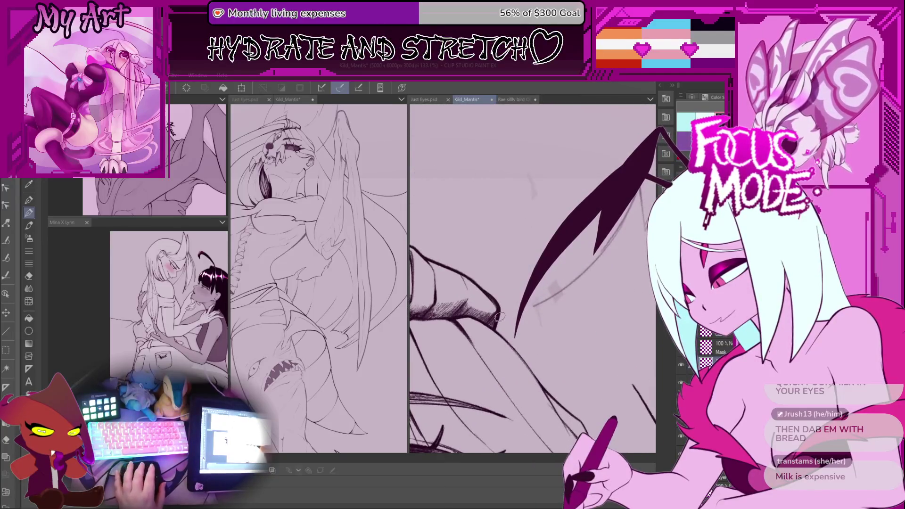
mouse_move(559, 288)
mouse_down()
mouse_move(543, 151)
mouse_move(487, 348)
mouse_up()
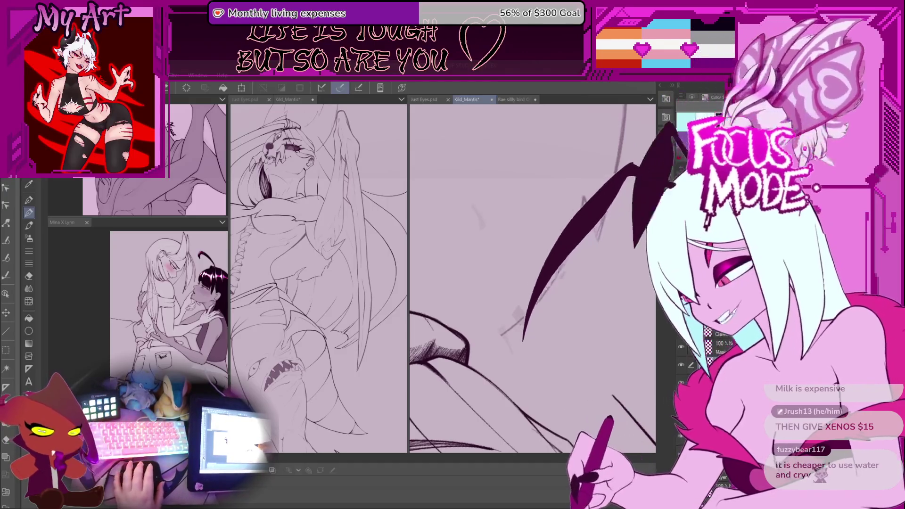
Ink a curved line along the wing's lower edge, then zoom out to see more wing
mouse_move(470, 350)
mouse_down()
mouse_move(514, 329)
mouse_move(410, 405)
mouse_up()
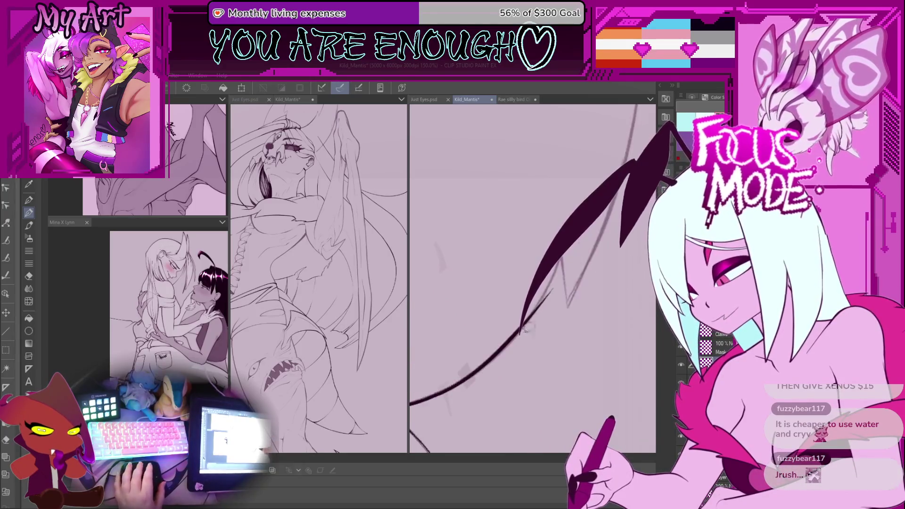
drag(532, 319, 524, 322)
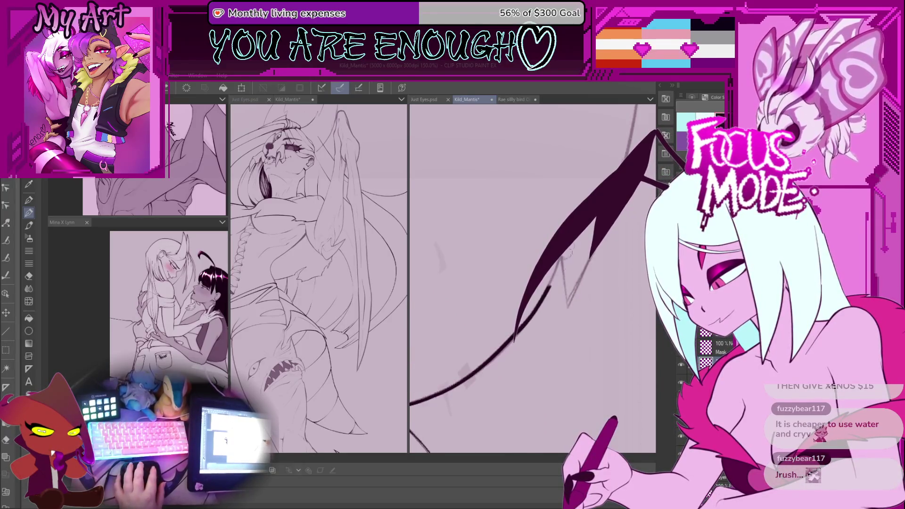
key(ctrl+minus)
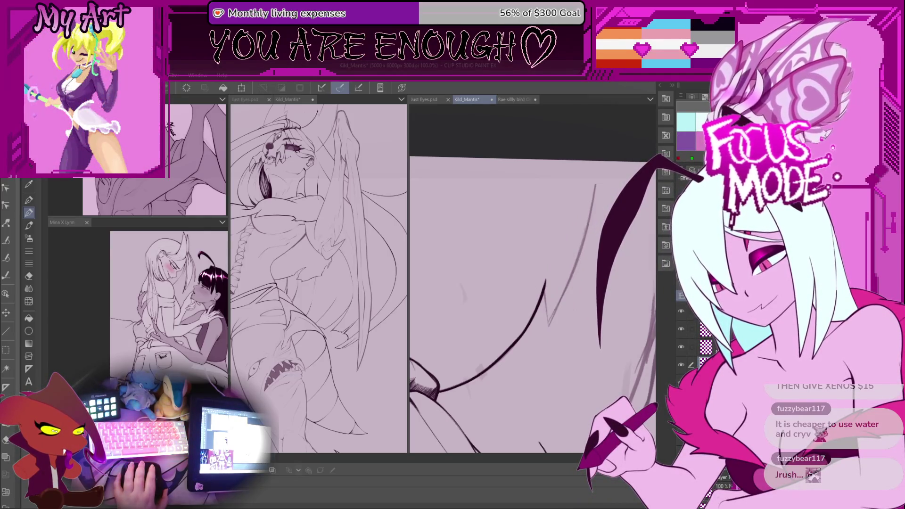
scroll(549, 311, up, 3)
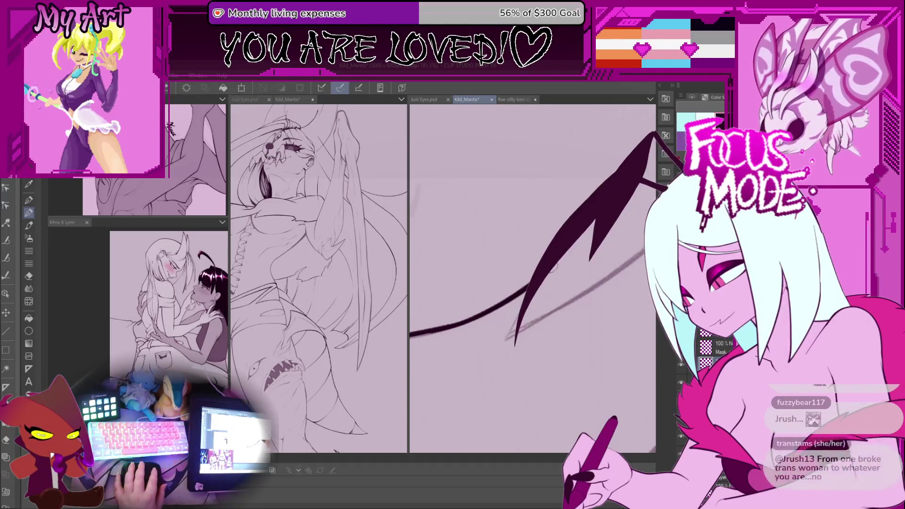
Ink a jagged zigzag edge along the wing membrane's lower curve beneath the hair spike
scroll(535, 309, down, 2)
scroll(510, 318, down, 1)
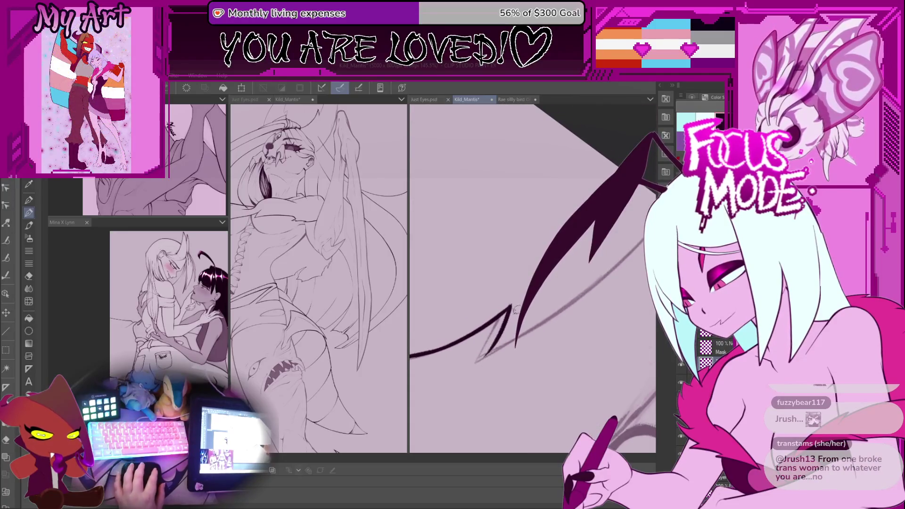
scroll(505, 319, up, 1)
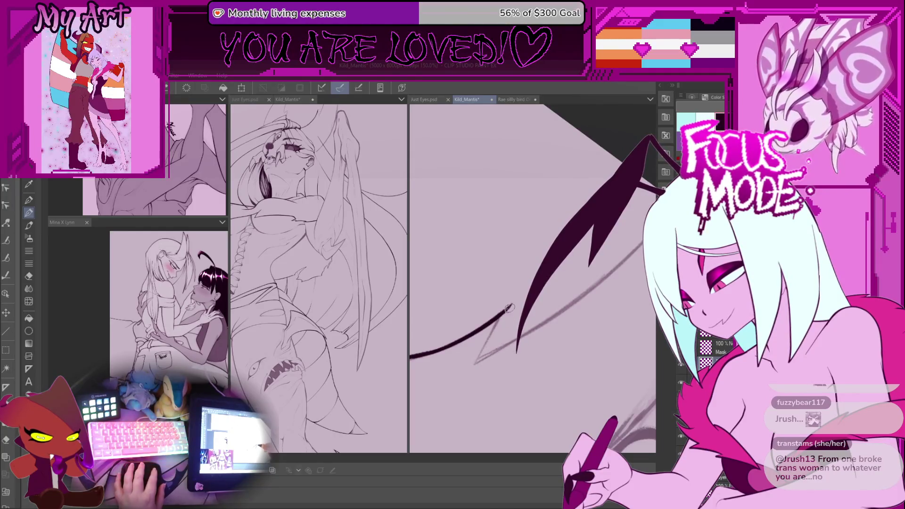
scroll(493, 354, down, 3)
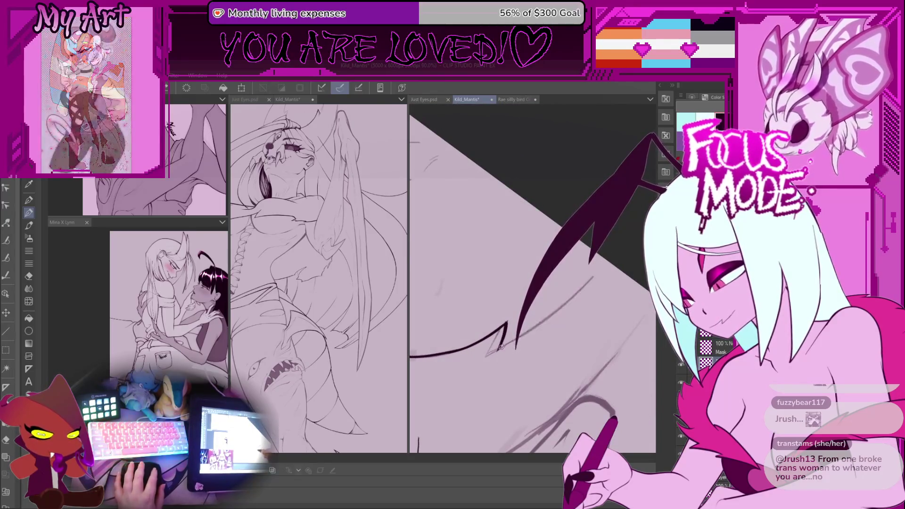
scroll(564, 327, up, 4)
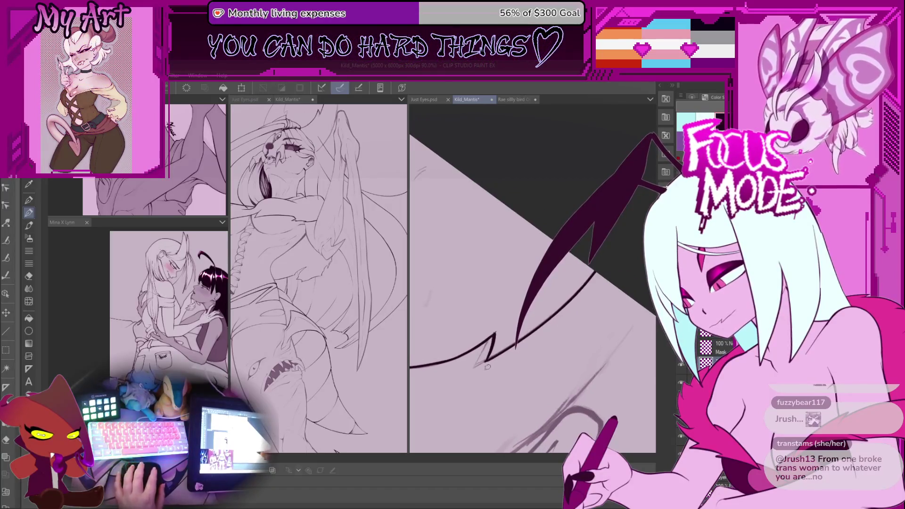
drag(570, 296, 525, 333)
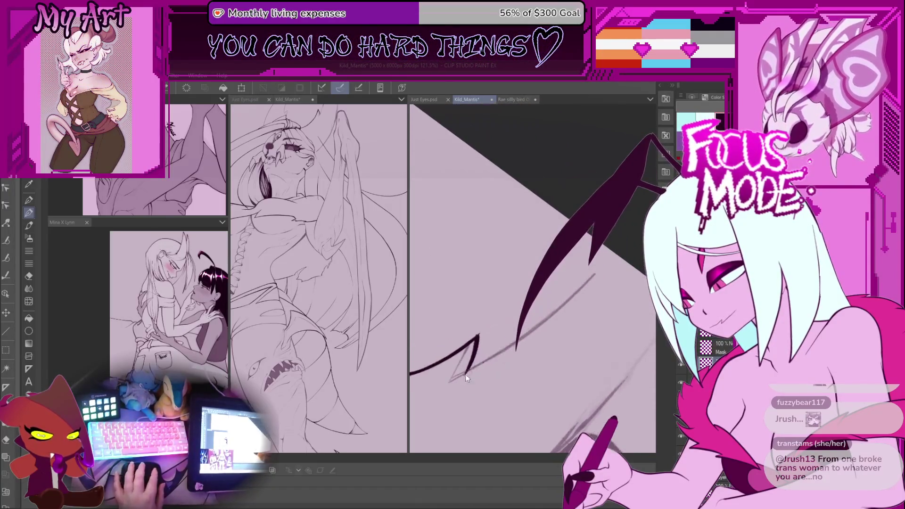
scroll(550, 338, down, 5)
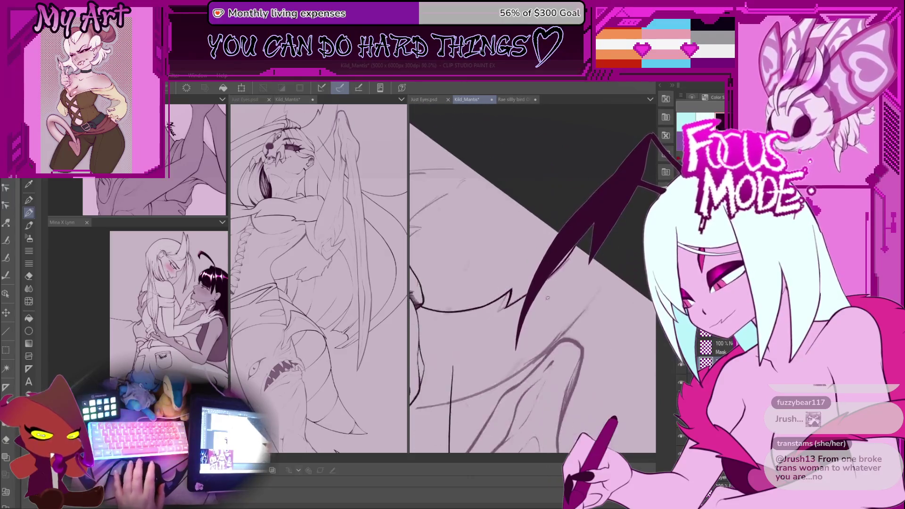
scroll(541, 354, up, 5)
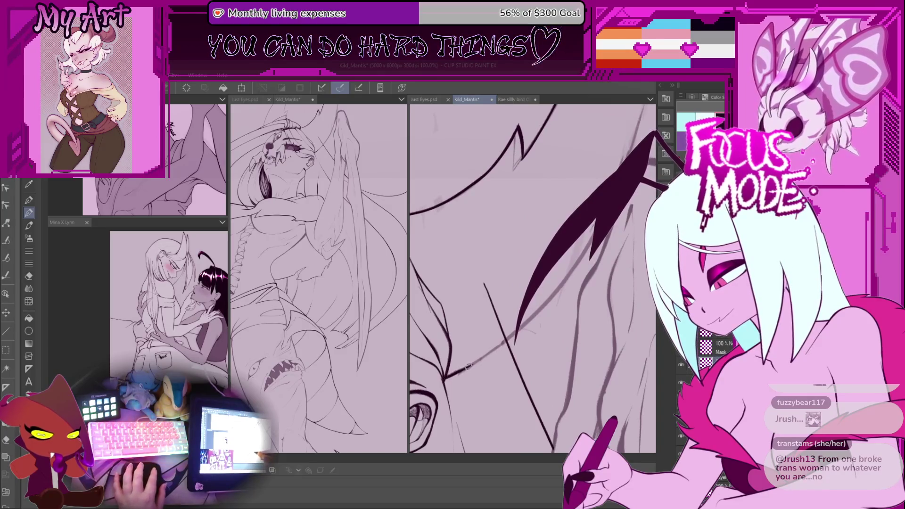
drag(447, 376, 451, 399)
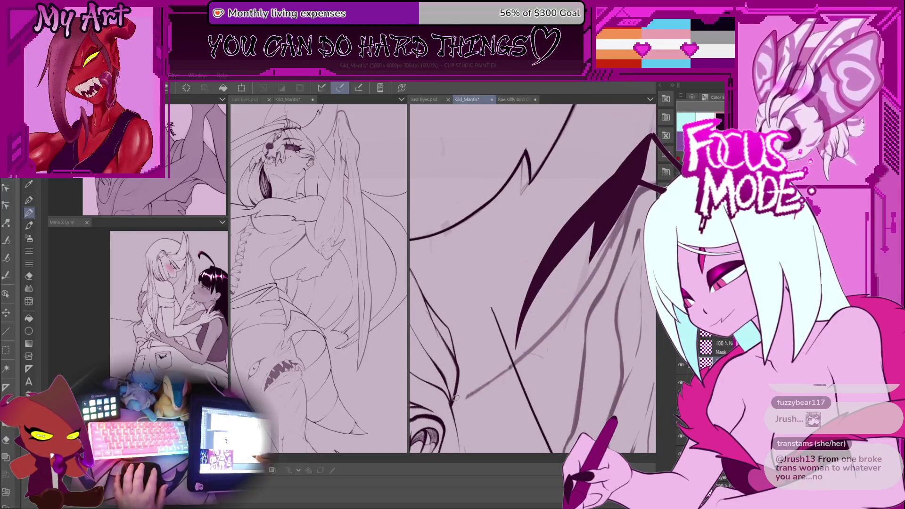
drag(623, 187, 519, 345)
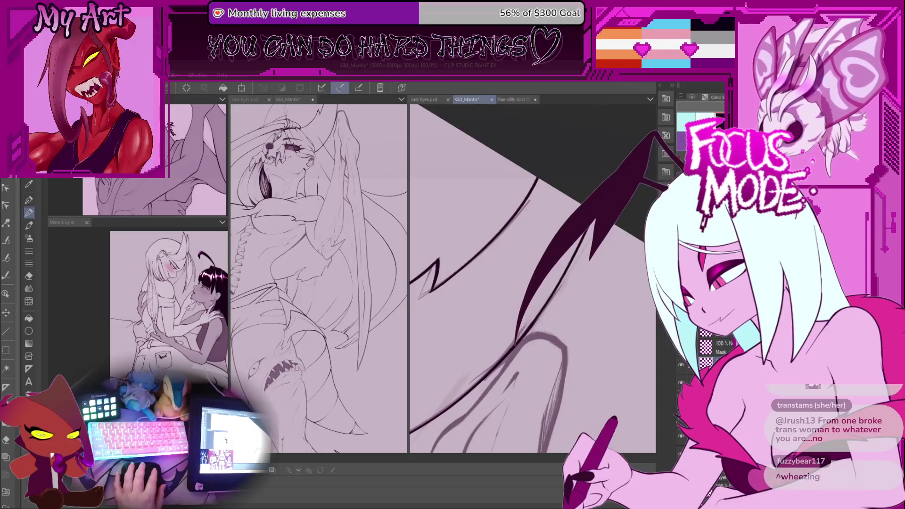
mouse_move(516, 340)
mouse_down()
mouse_move(542, 283)
mouse_move(542, 257)
mouse_up()
scroll(487, 334, down, 3)
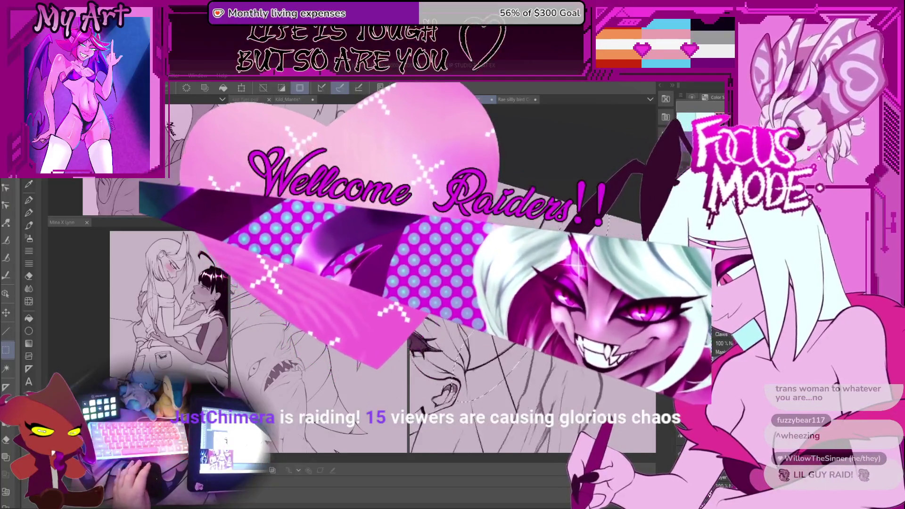
Rotate the canvas to tilt the page the other way, then widen the reference panes
drag(588, 282, 553, 314)
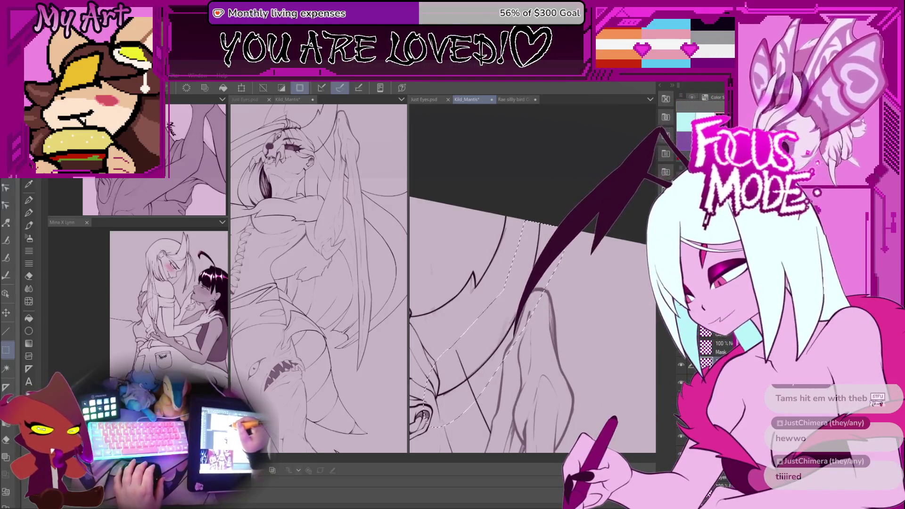
mouse_move(228, 186)
mouse_down()
mouse_move(245, 198)
mouse_move(471, 236)
mouse_move(560, 262)
mouse_move(499, 265)
mouse_move(509, 264)
mouse_move(263, 231)
mouse_up()
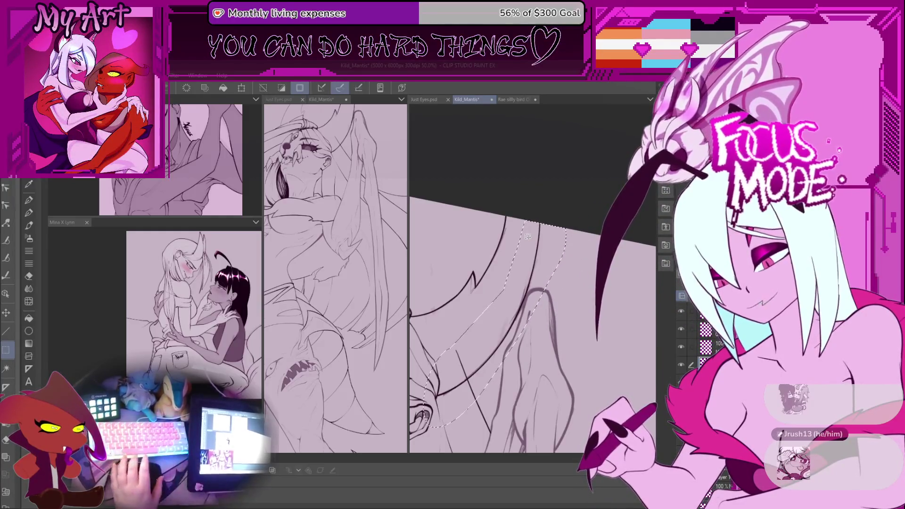
Clear the previous selection and lasso the lineart around the monster's face
key(ctrl+d)
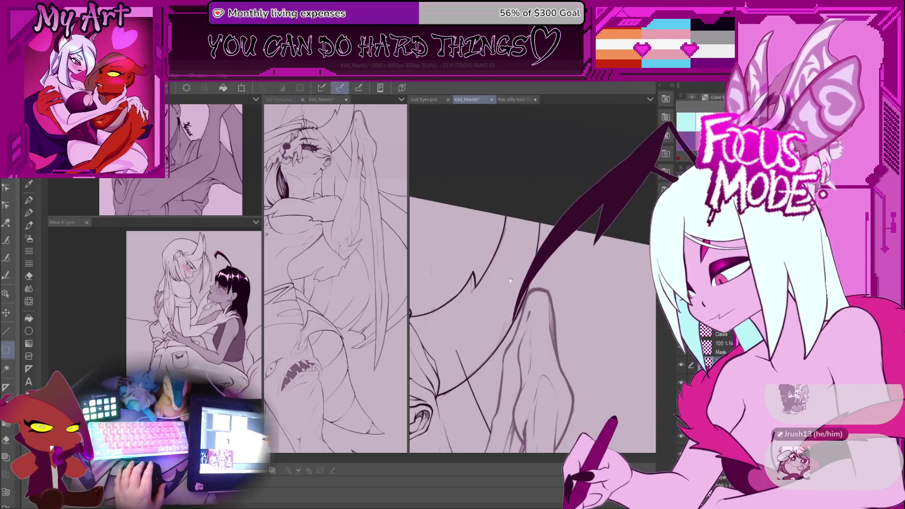
scroll(538, 246, down, 1)
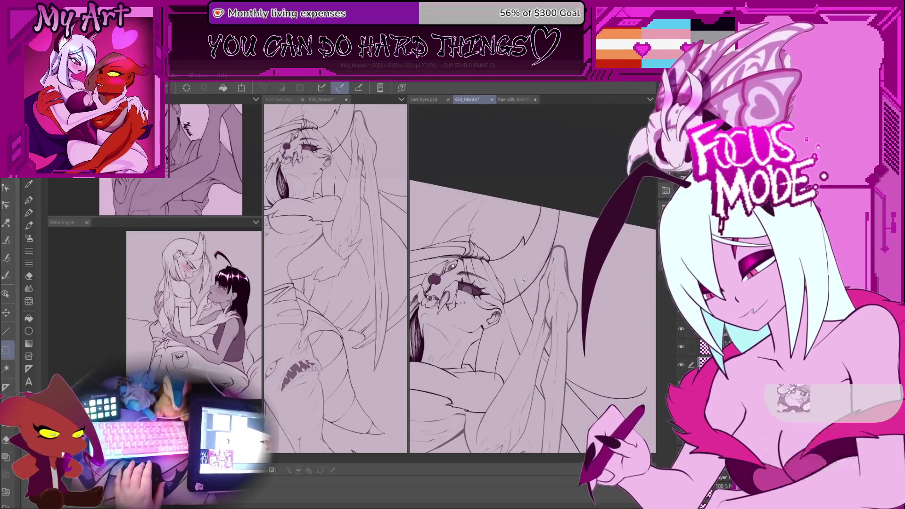
mouse_move(551, 211)
mouse_down()
mouse_move(499, 321)
mouse_move(582, 221)
mouse_up()
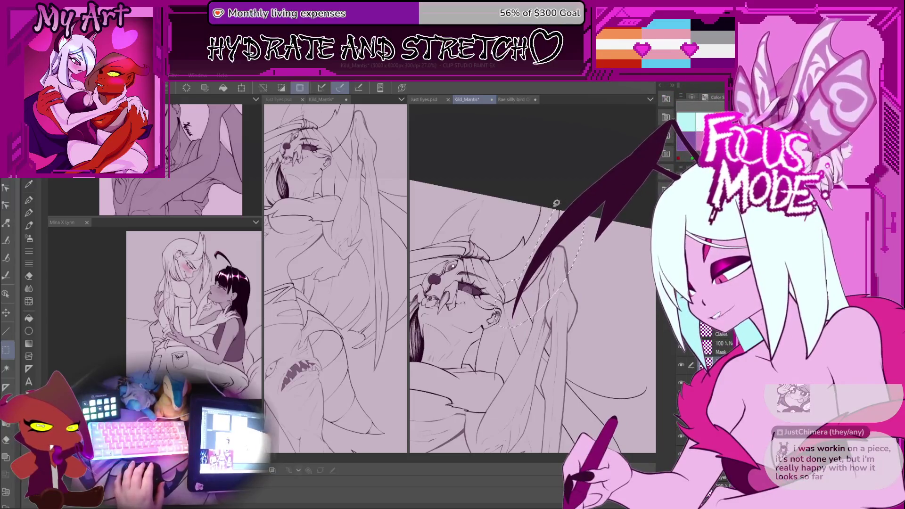
scroll(560, 219, up, 2)
Transform the lassoed face lineart, nudging it up-left and shrinking it slightly from a corner
key(ctrl+t)
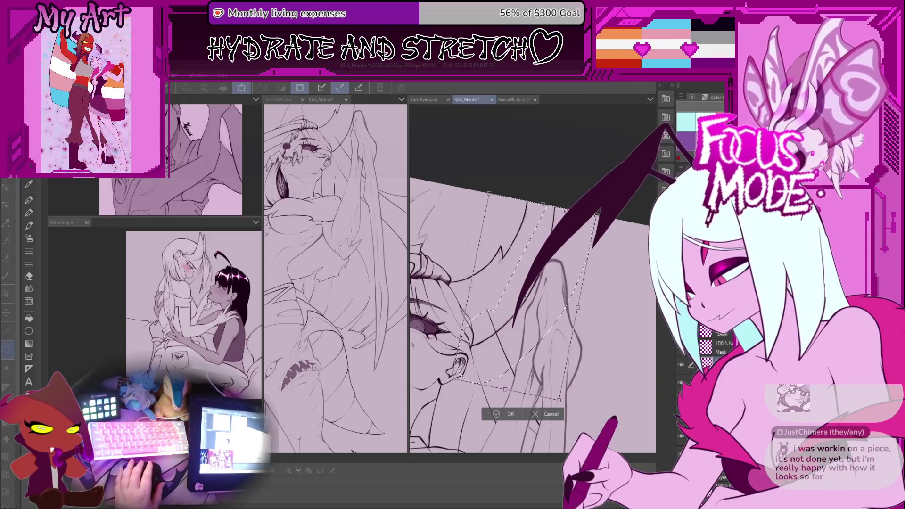
drag(544, 203, 542, 203)
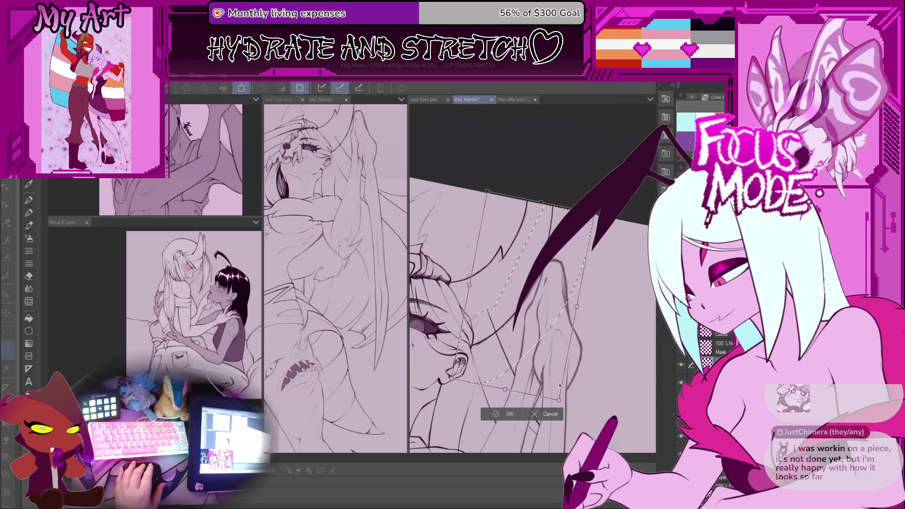
drag(560, 402, 554, 397)
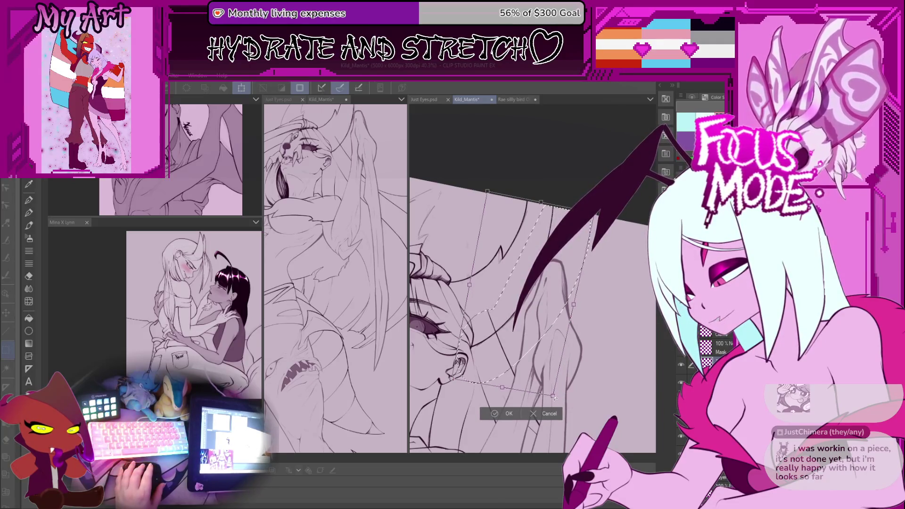
drag(522, 295, 572, 277)
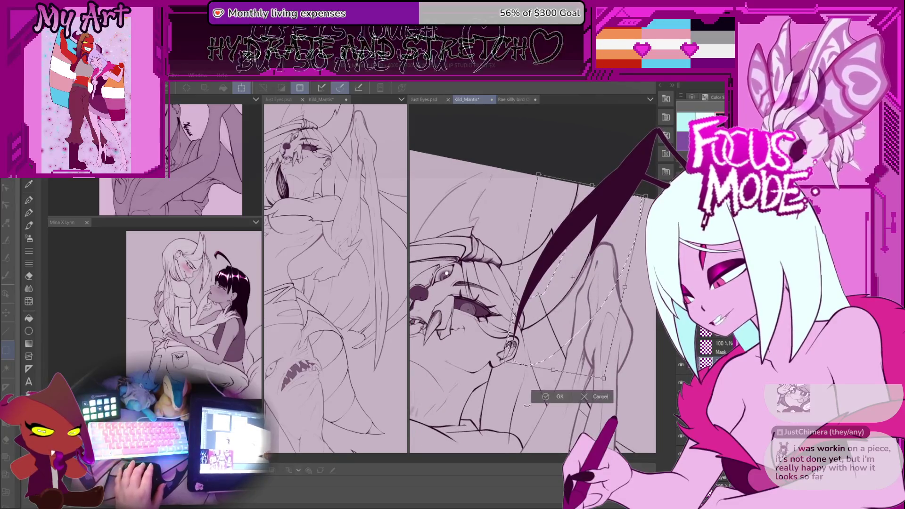
click(548, 400)
scroll(479, 288, up, 3)
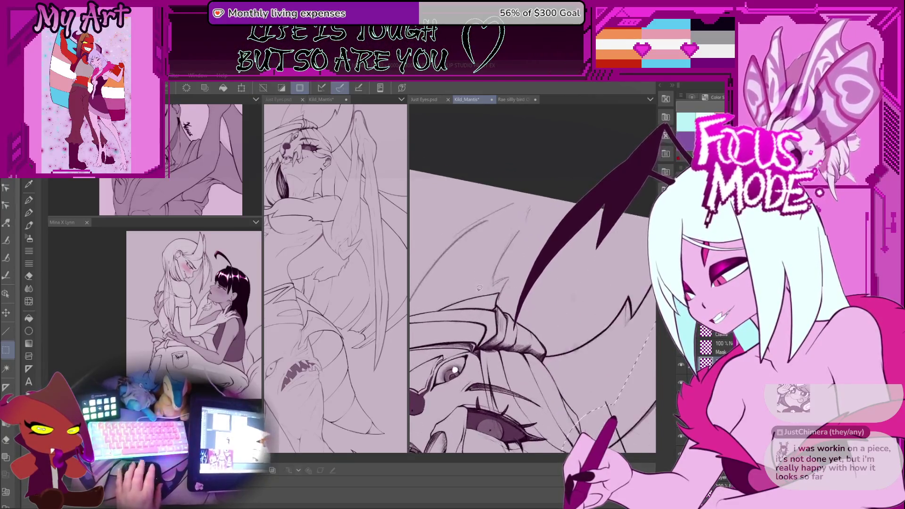
Switch back to the pen, deselect the head lineart, and pan down toward the monster's face
scroll(479, 288, up, 2)
key(p)
scroll(491, 292, up, 2)
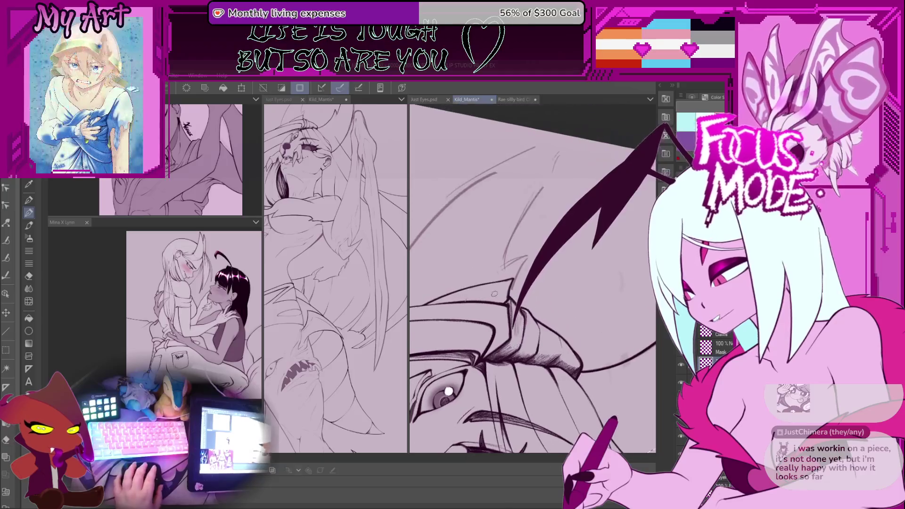
drag(521, 289, 513, 314)
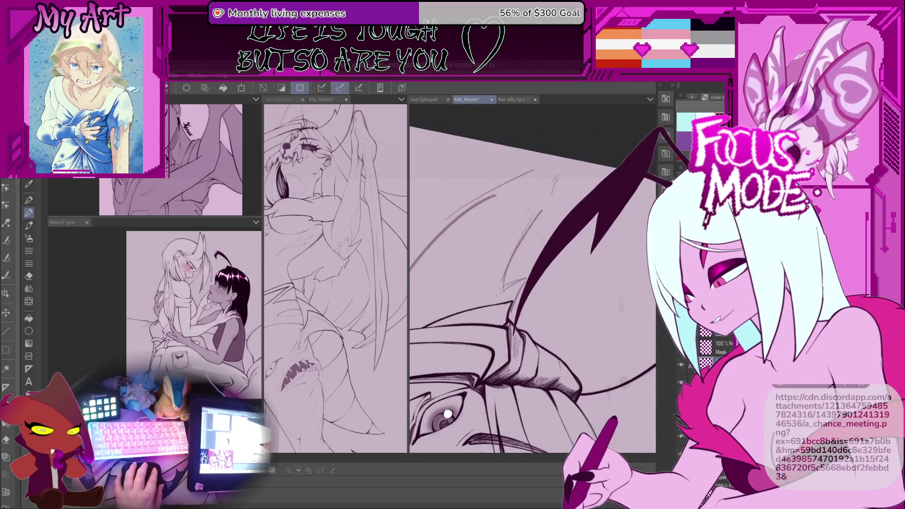
key(ctrl+d)
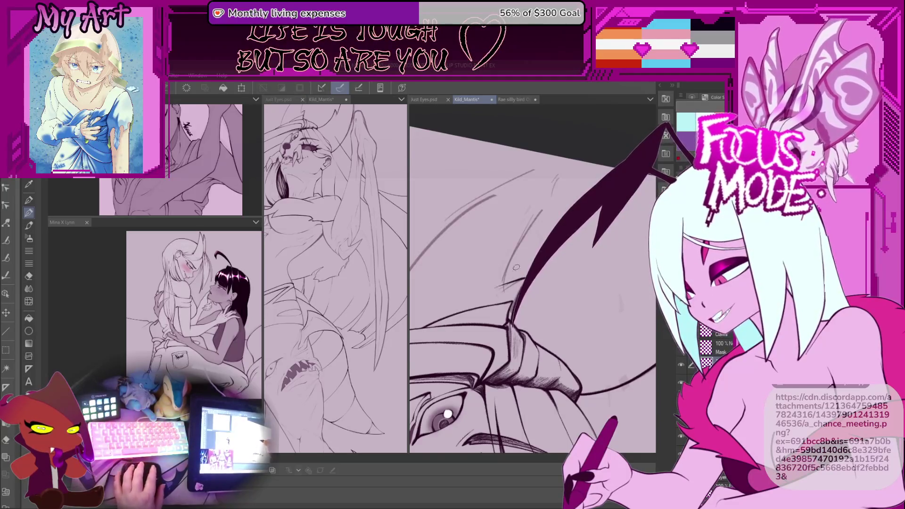
drag(516, 267, 491, 320)
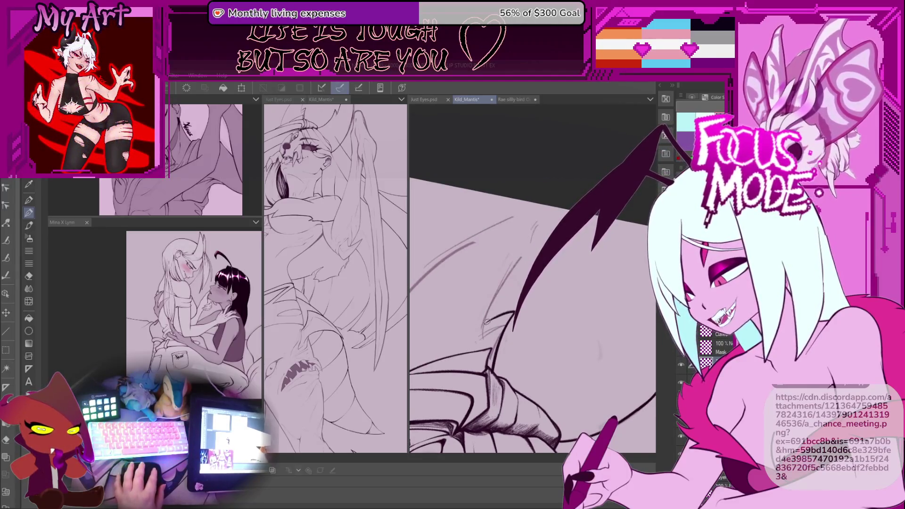
drag(486, 322, 487, 328)
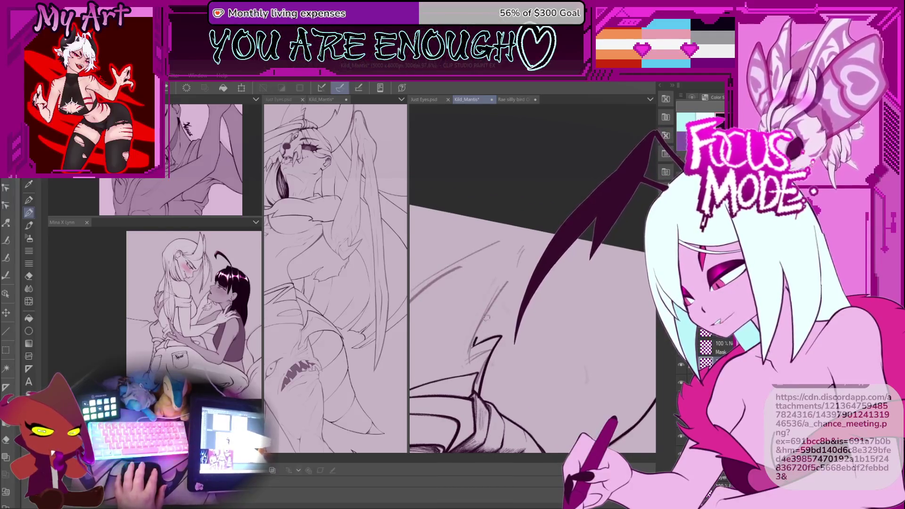
scroll(529, 252, down, 3)
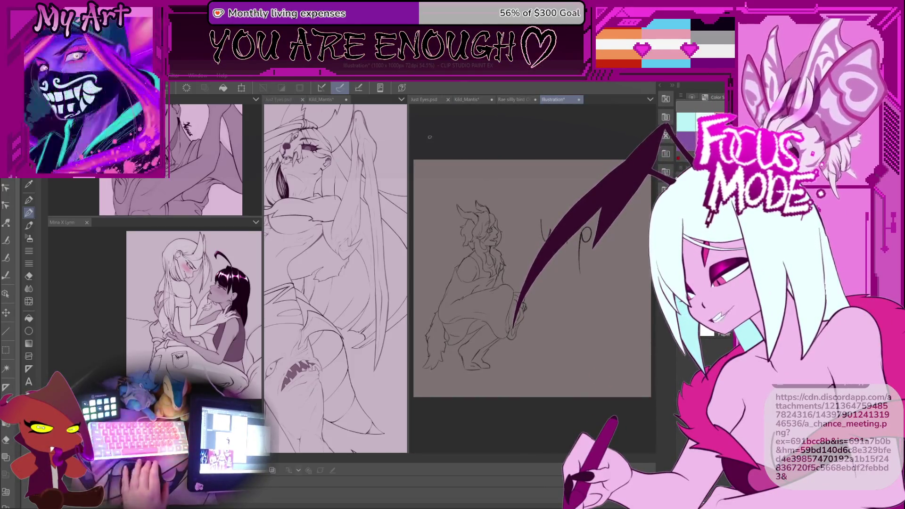
Zoom and pan until the whole crouching figure, including furry tail and clawed feet, fills the view
scroll(533, 278, up, 3)
mouse_move(602, 251)
mouse_down()
mouse_move(531, 232)
mouse_move(540, 252)
mouse_up()
scroll(540, 255, up, 4)
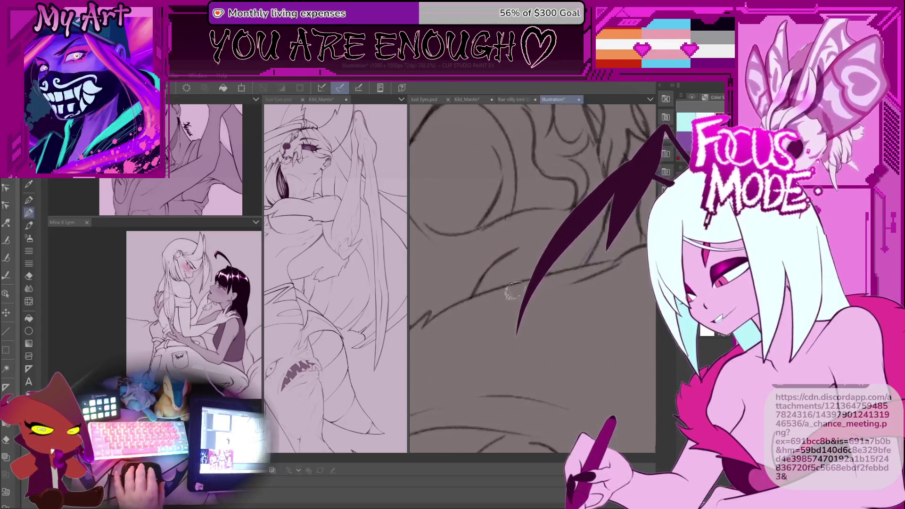
scroll(528, 302, down, 2)
scroll(527, 306, down, 3)
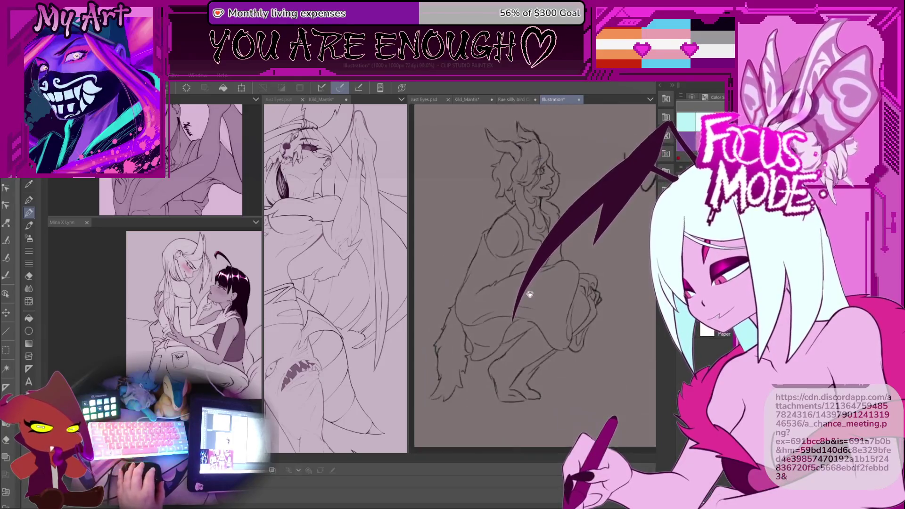
mouse_move(512, 339)
mouse_down()
mouse_move(536, 347)
mouse_move(522, 348)
mouse_up()
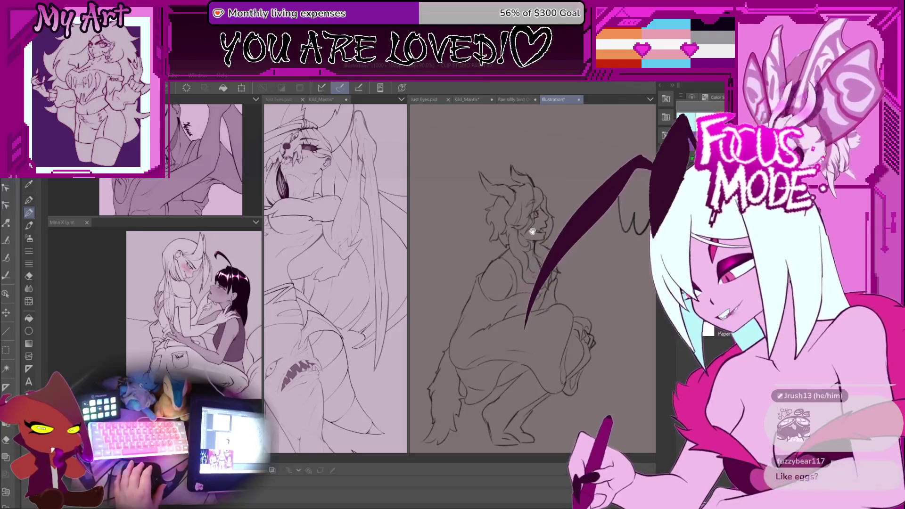
mouse_move(510, 318)
mouse_down()
mouse_move(546, 259)
mouse_move(512, 347)
mouse_move(510, 334)
mouse_up()
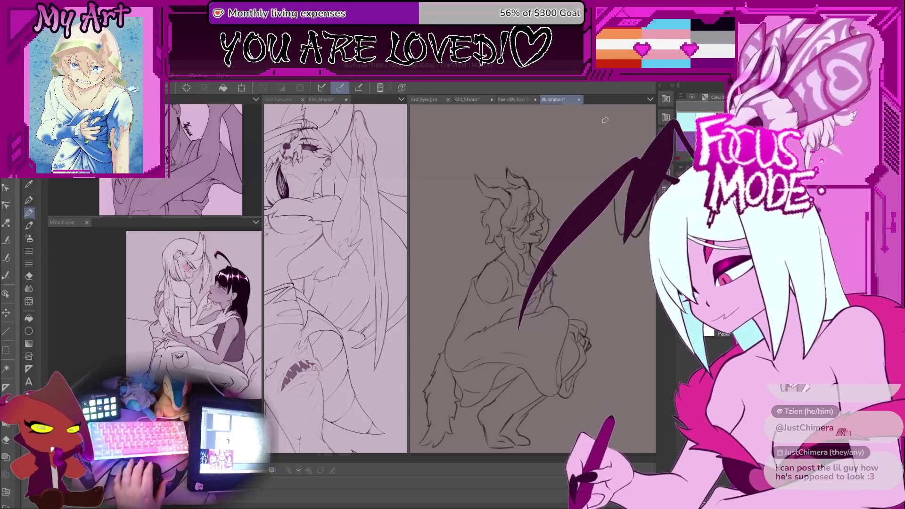
Close the Illustration sketch and switch back to the Kild_Mantis drawing
click(579, 100)
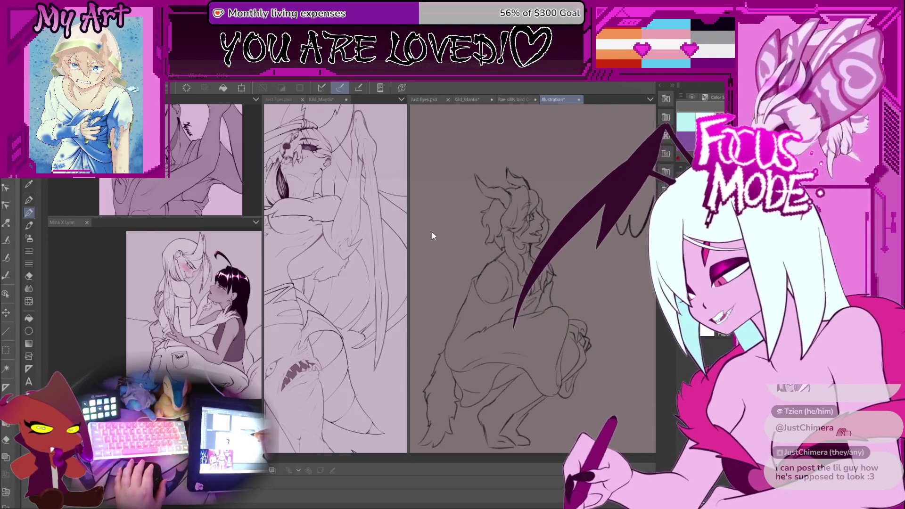
click(466, 100)
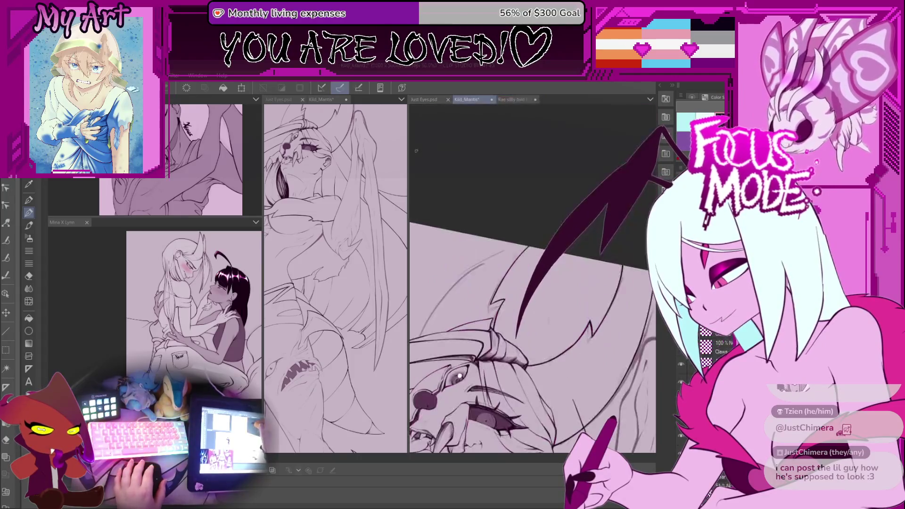
Widen the full-figure Kild_Mantis pane, reframe the whole monster, and tilt the head close-up
mouse_move(409, 165)
mouse_down()
mouse_move(479, 166)
mouse_move(470, 166)
mouse_up()
mouse_move(358, 323)
mouse_down()
mouse_move(469, 279)
mouse_move(590, 259)
mouse_move(601, 223)
mouse_move(559, 304)
mouse_move(563, 367)
mouse_up()
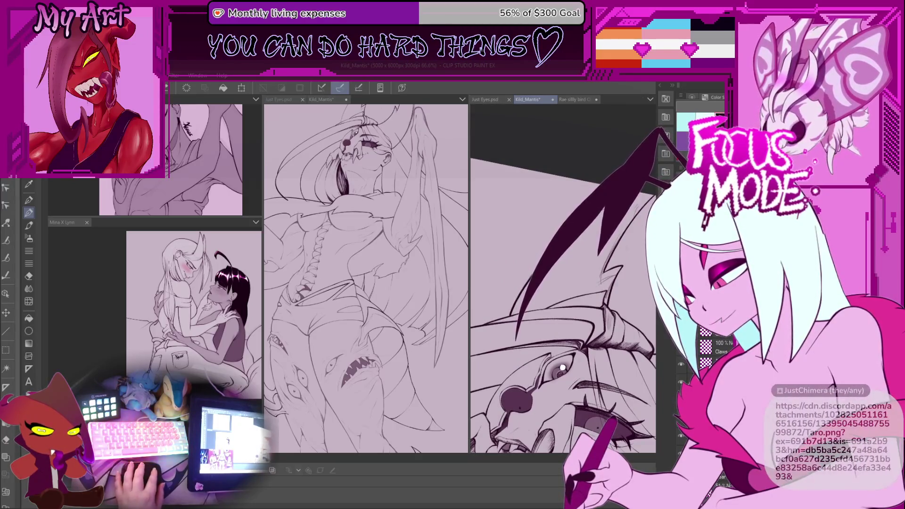
drag(563, 367, 576, 357)
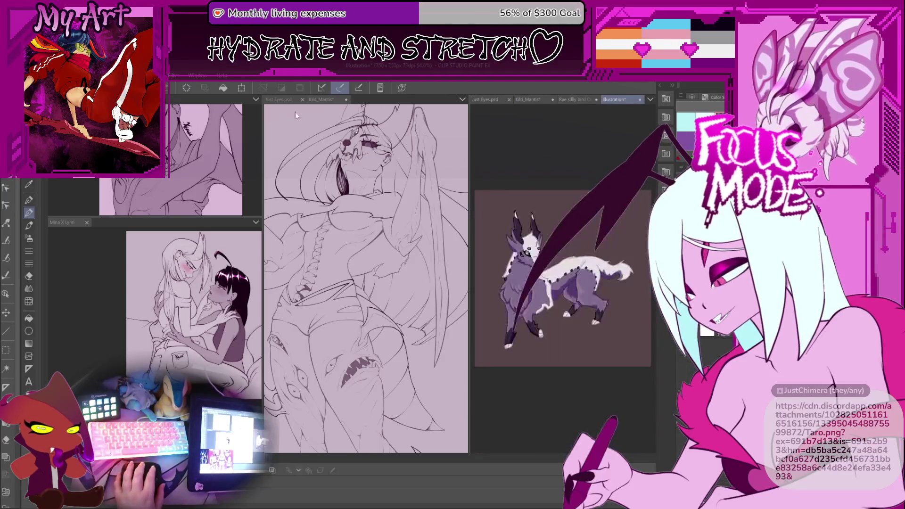
Paste the purple horned creature picture as a new canvas and center it in the view
key(ctrl+shift+v)
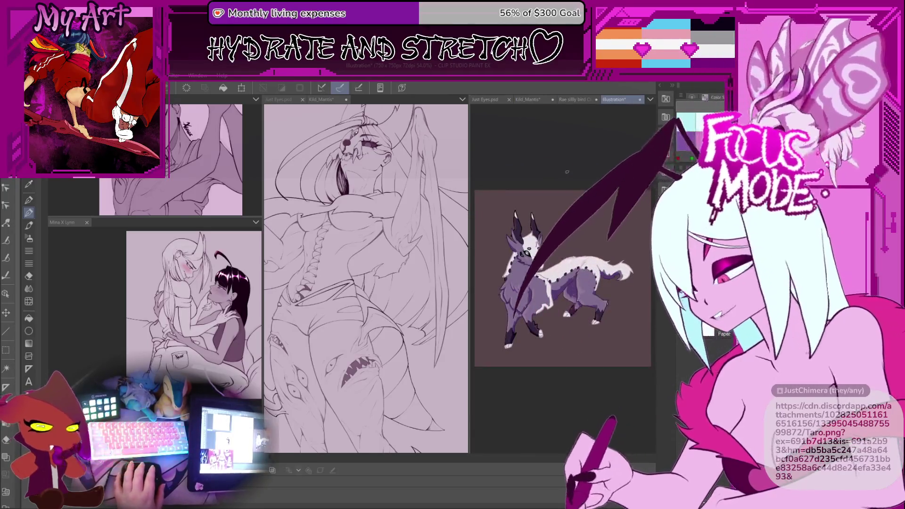
scroll(539, 234, up, 5)
scroll(500, 388, down, 3)
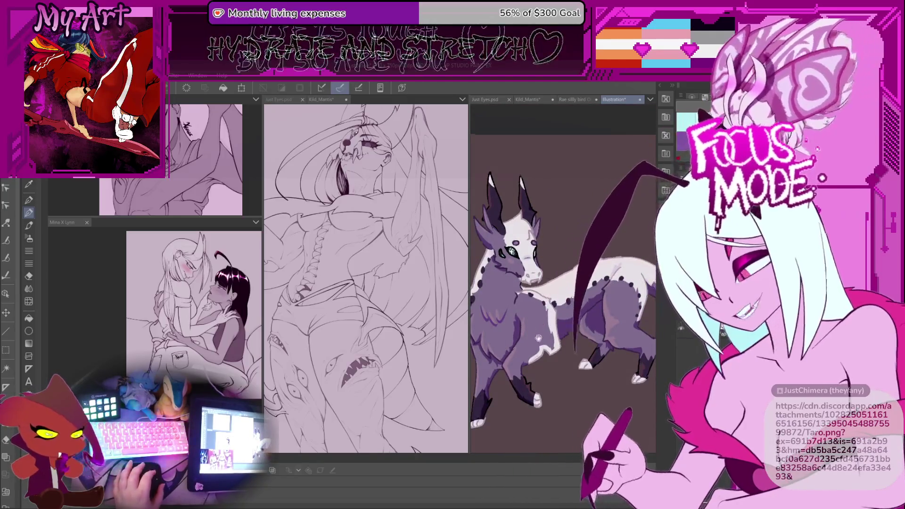
drag(568, 327, 601, 324)
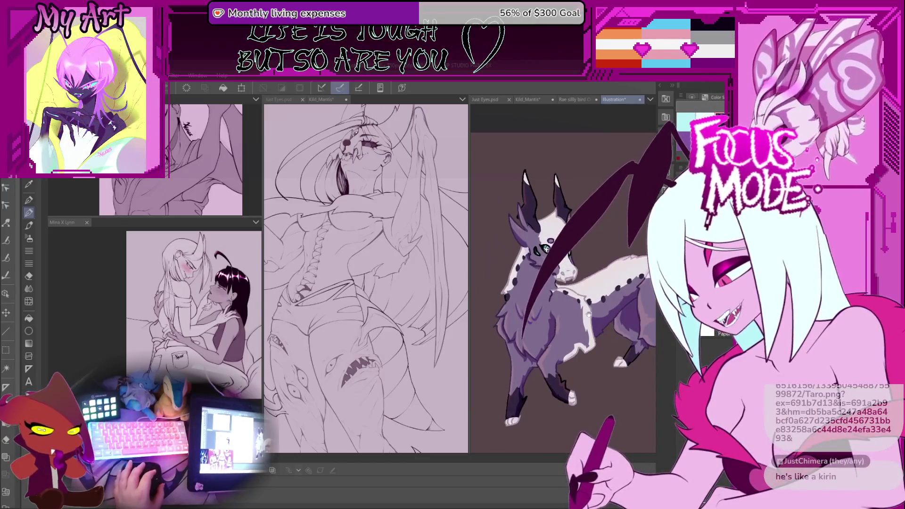
drag(588, 402, 562, 394)
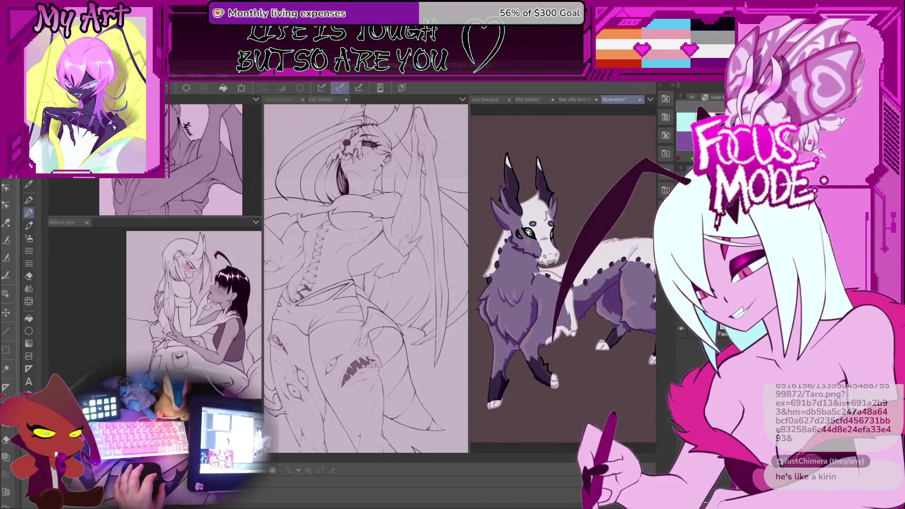
drag(572, 333, 591, 385)
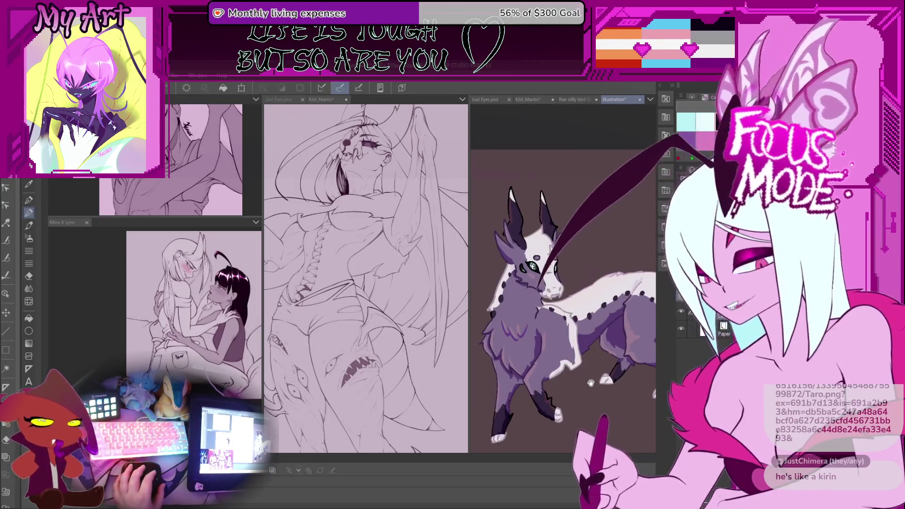
drag(591, 383, 565, 293)
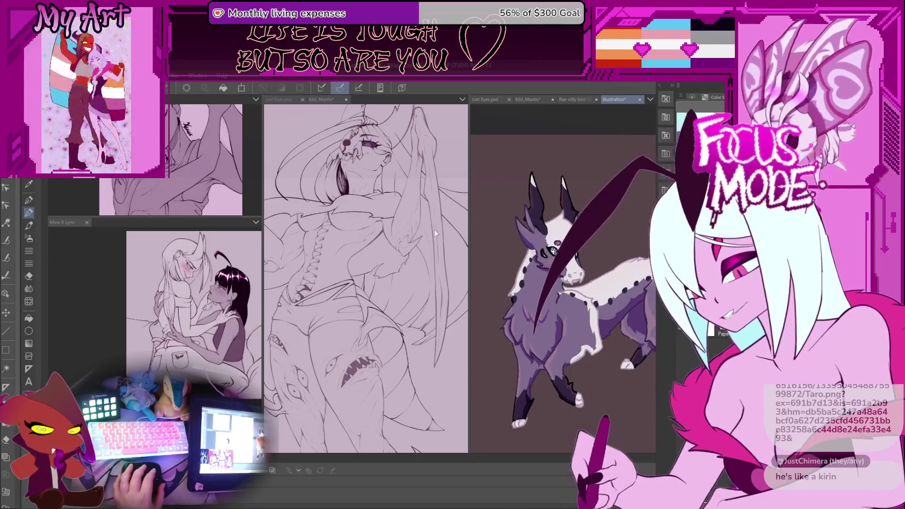
Widen the creature picture's pane, zoom in to enlarge it, then close the picture
mouse_move(469, 222)
mouse_down()
mouse_move(264, 222)
mouse_move(288, 223)
mouse_up()
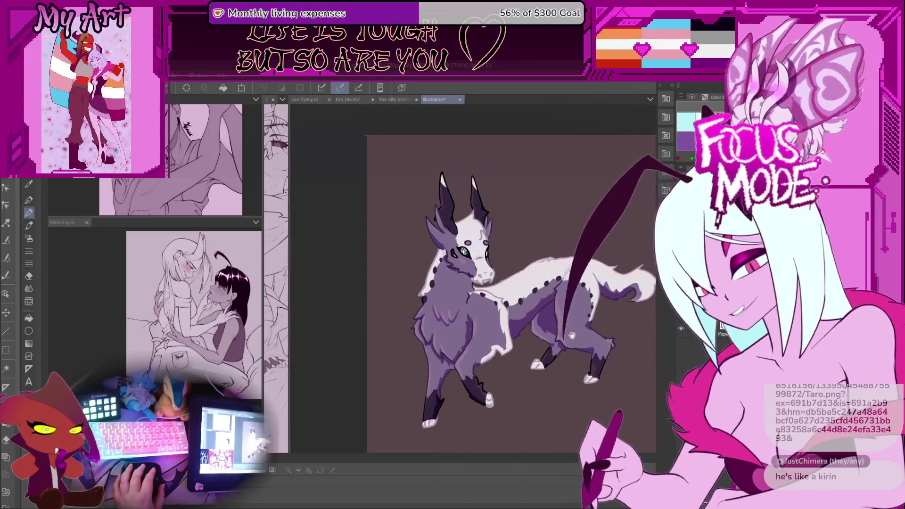
scroll(490, 361, up, 4)
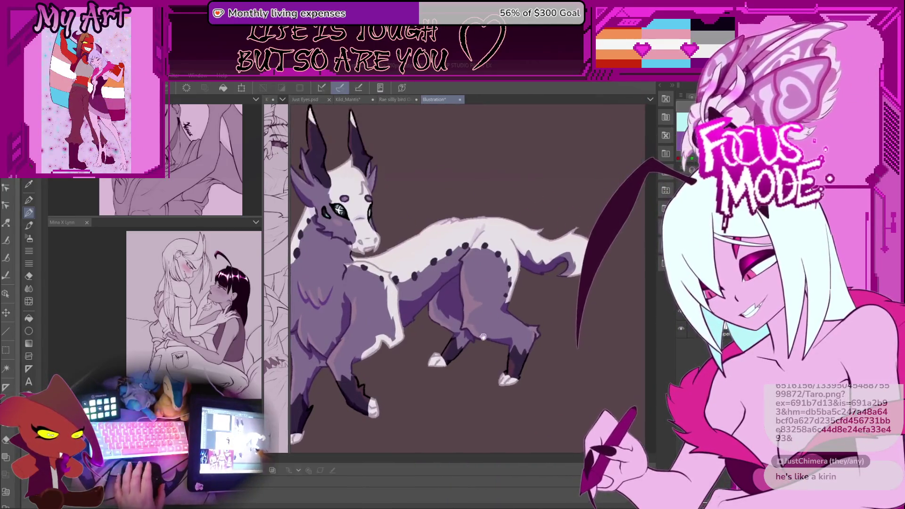
scroll(434, 286, up, 2)
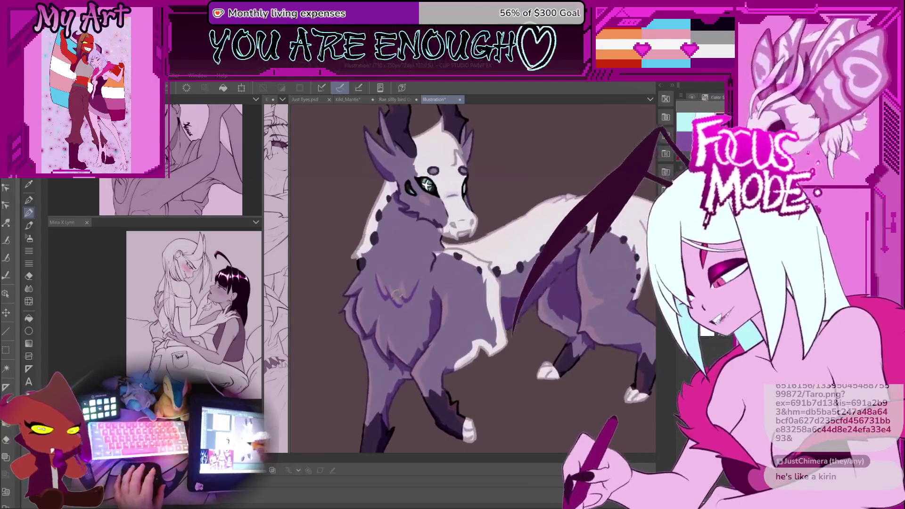
drag(546, 287, 521, 303)
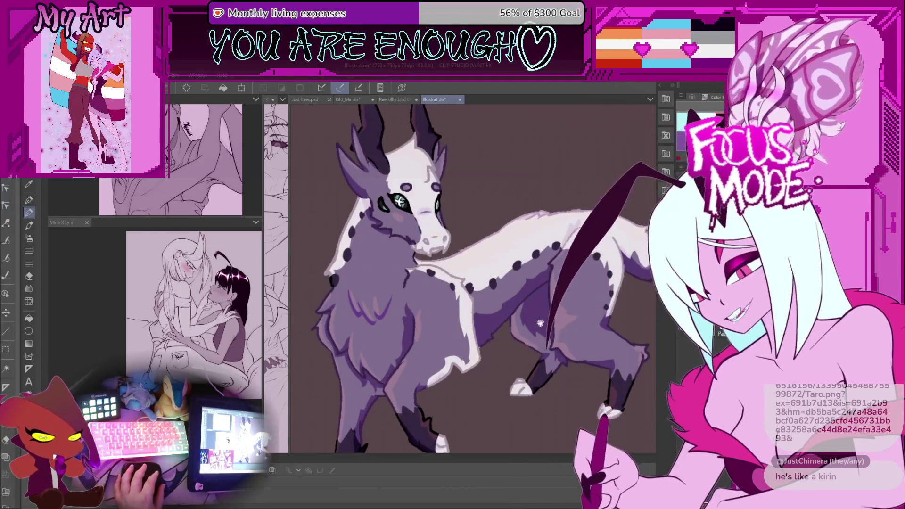
scroll(540, 324, down, 2)
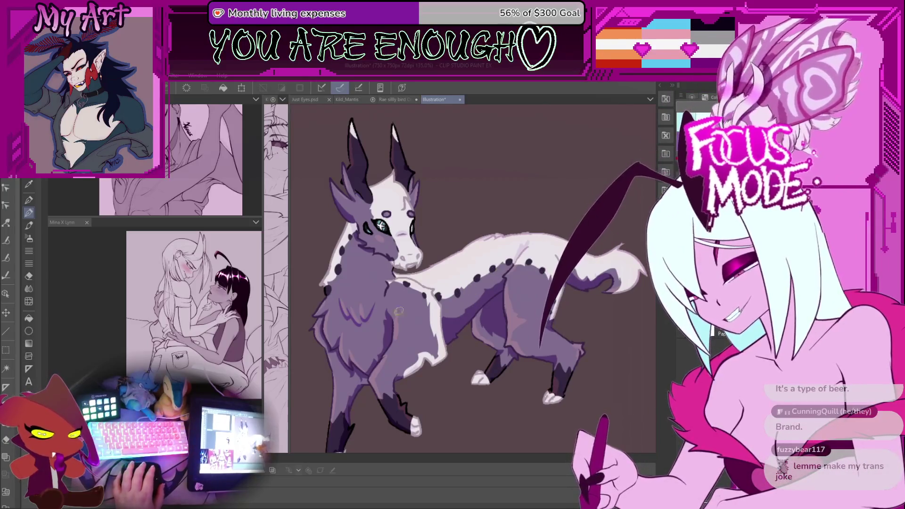
click(461, 99)
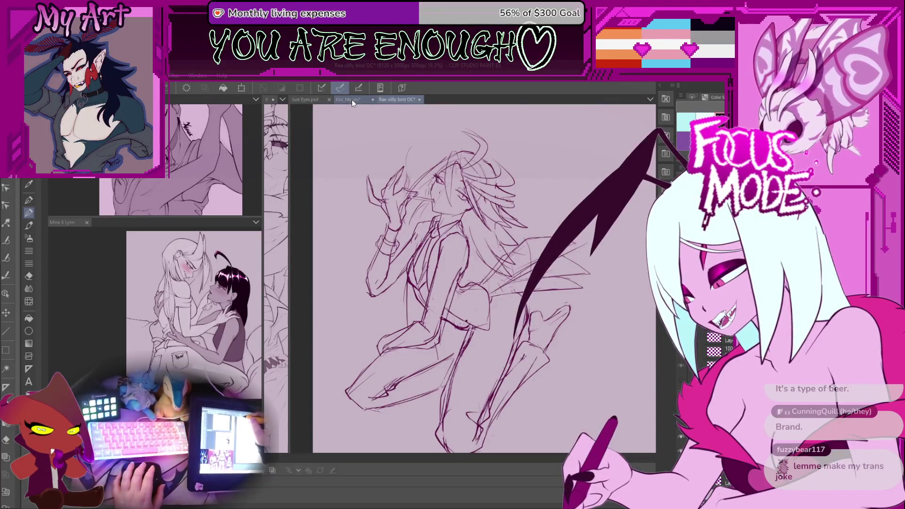
Return to the Kild_Mantis drawing and widen the full-figure monster view again
click(352, 101)
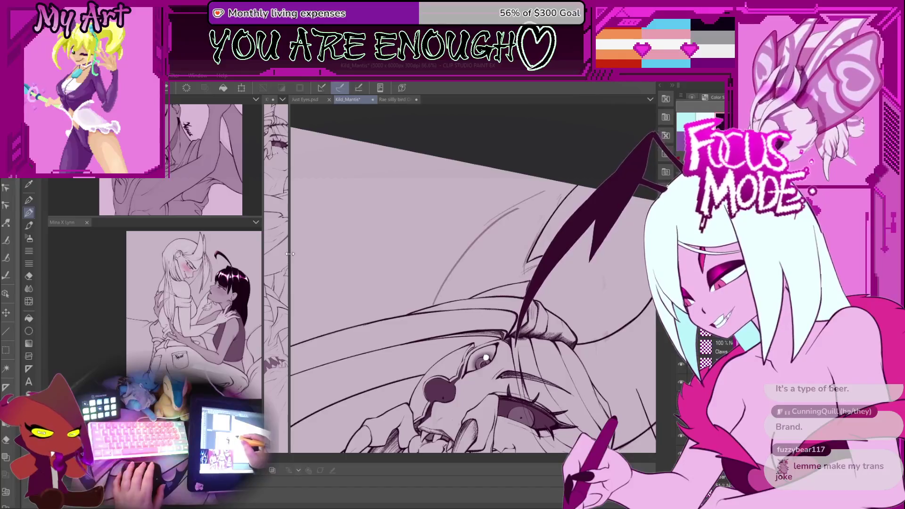
mouse_move(289, 254)
mouse_down()
mouse_move(470, 286)
mouse_move(456, 289)
mouse_up()
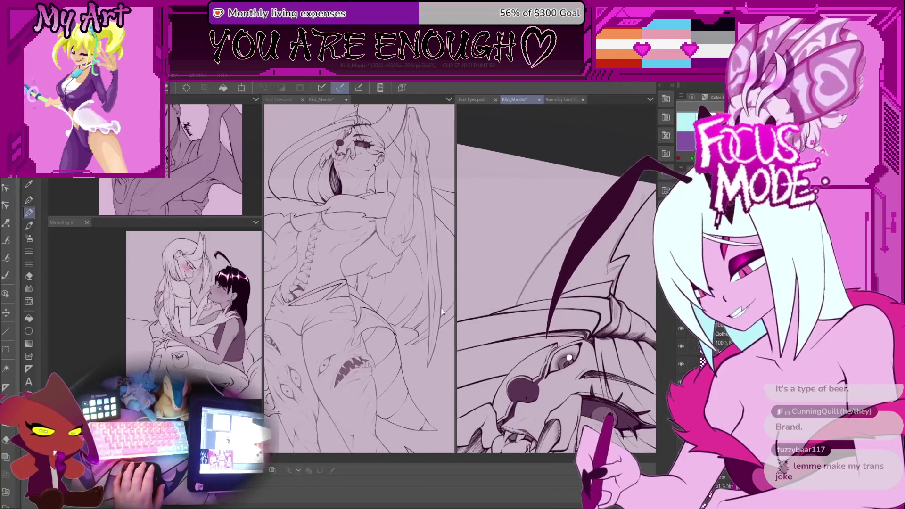